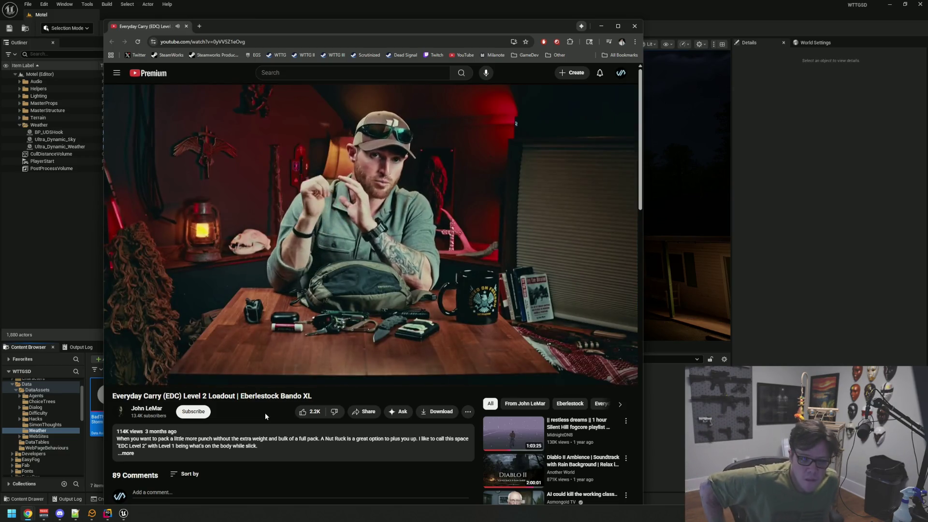
# Step: Switch from the YouTube video back to the Unreal Editor showing the rainy Motel level
pyautogui.hotkey('alt', 'Tab')
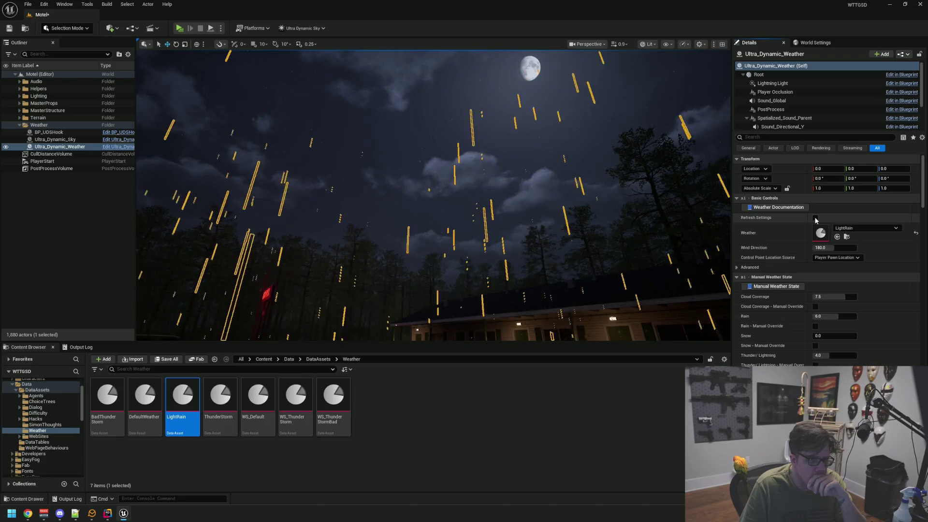
# Step: Clear the current selection and tilt the view between the motel lot and the moonlit sky
pyautogui.moveTo(568, 160); pyautogui.dragTo(568, 182)
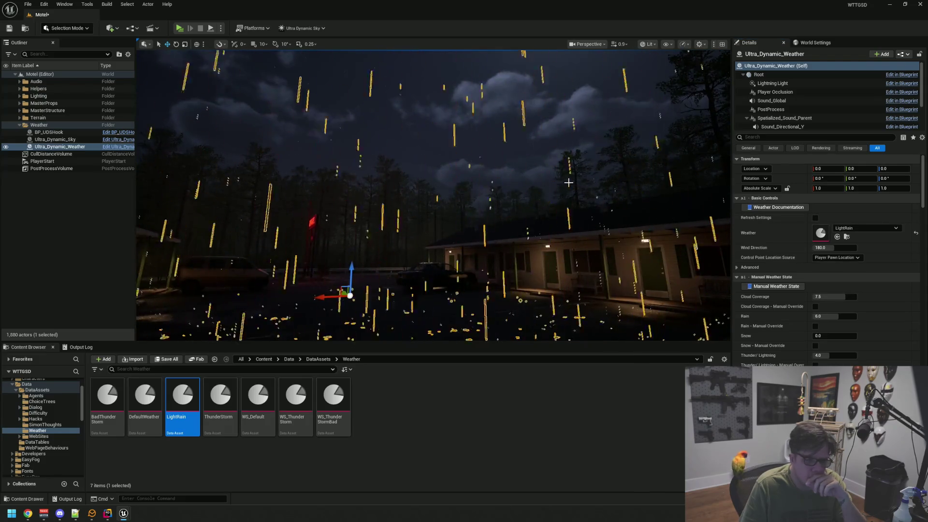
pyautogui.click(481, 404)
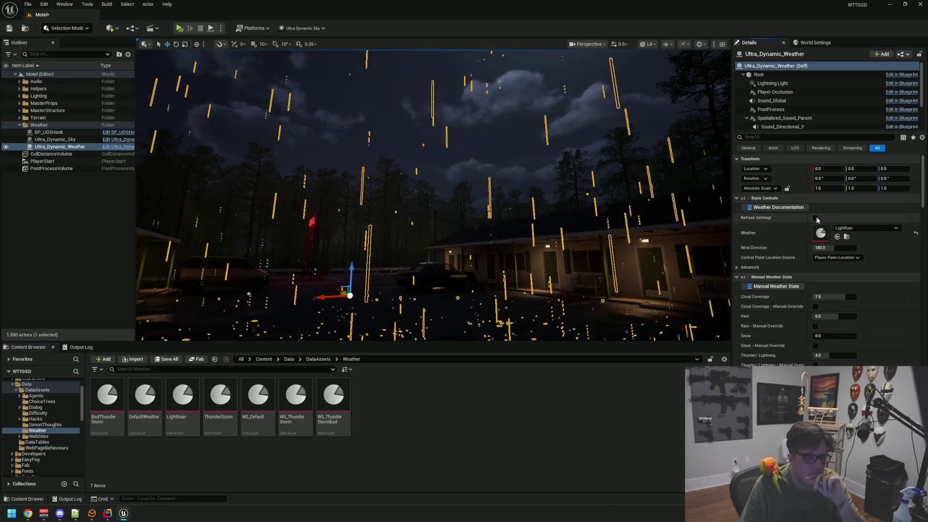
pyautogui.click(115, 220)
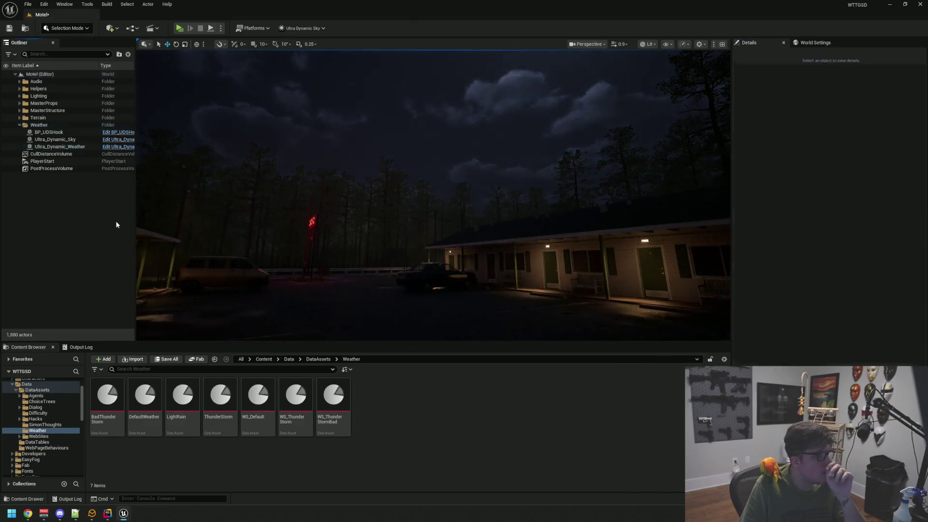
pyautogui.scroll(3, 394, 201)
pyautogui.moveTo(414, 229)
pyautogui.mouseDown()
pyautogui.moveTo(415, 193)
pyautogui.moveTo(414, 228)
pyautogui.moveTo(362, 234)
pyautogui.mouseUp()
# Step: Drag DefaultWeather onto Ultra_Dynamic_Weather's Weather field and check the sky over the motel
pyautogui.click(96, 146)
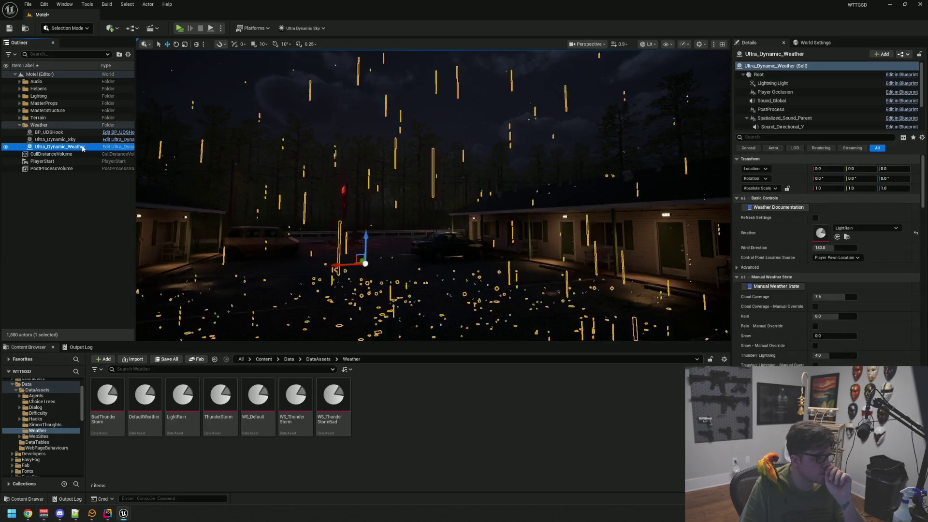
pyautogui.moveTo(107, 396)
pyautogui.mouseDown()
pyautogui.moveTo(232, 393)
pyautogui.moveTo(466, 415)
pyautogui.mouseUp()
pyautogui.moveTo(144, 396)
pyautogui.mouseDown()
pyautogui.moveTo(192, 404)
pyautogui.moveTo(855, 233)
pyautogui.mouseUp()
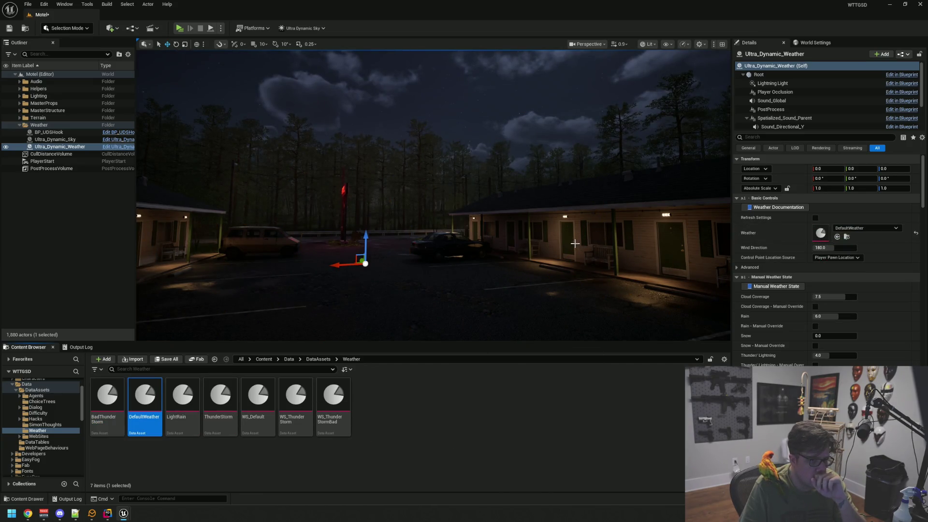
pyautogui.moveTo(574, 243); pyautogui.dragTo(562, 245)
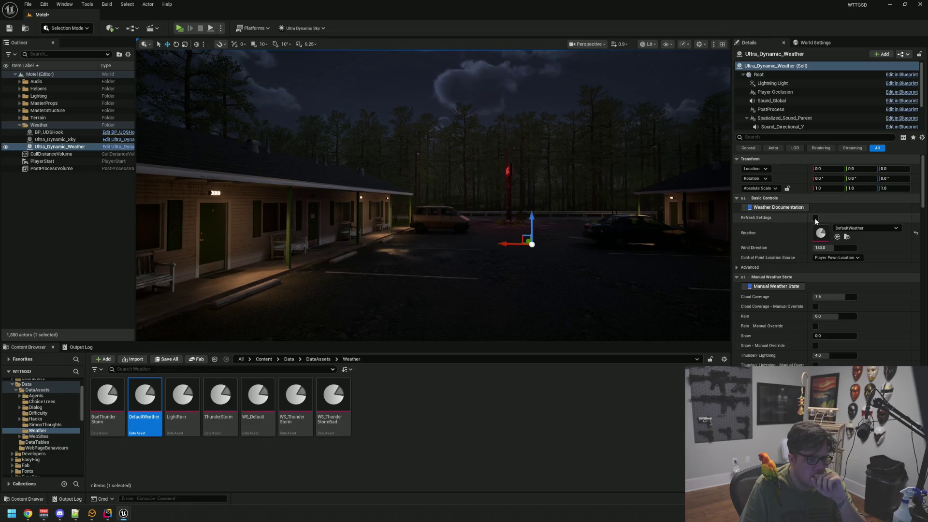
pyautogui.press('Escape')
pyautogui.press('Up')
pyautogui.press('Up')
pyautogui.press('Up')
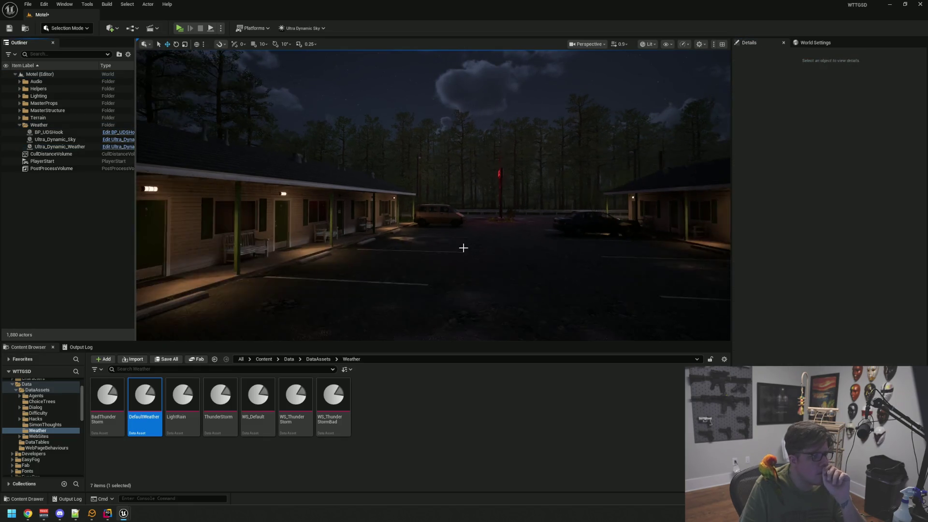
pyautogui.moveTo(434, 241)
pyautogui.mouseDown()
pyautogui.moveTo(434, 164)
pyautogui.moveTo(433, 184)
pyautogui.mouseUp()
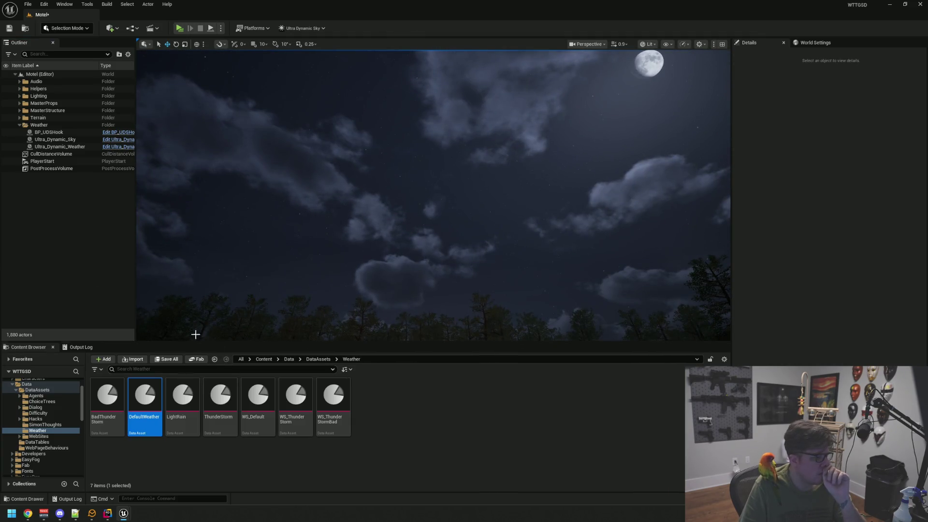
pyautogui.click(72, 139)
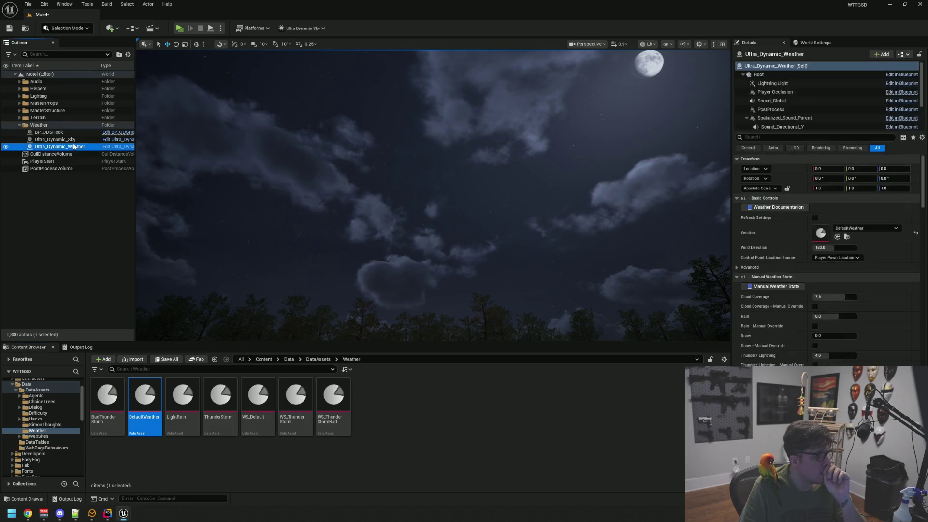
# Step: Refresh the sky settings and choose Clear_Skies in Ultra_Dynamic_Weather's Weather preset list
pyautogui.click(814, 218)
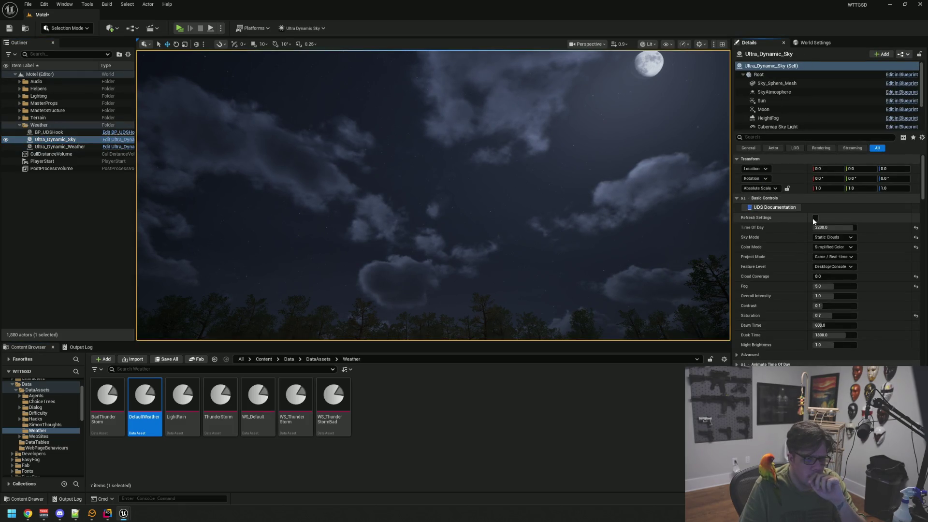
pyautogui.click(60, 146)
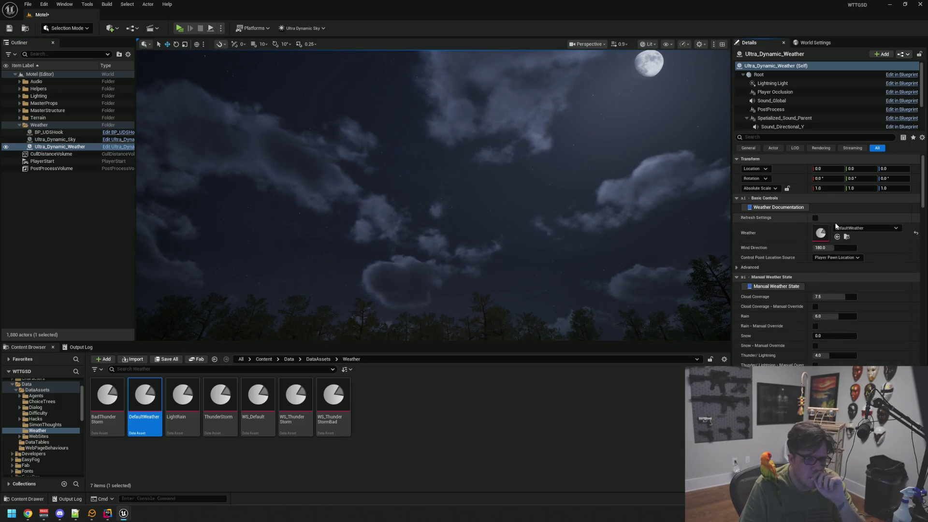
pyautogui.click(836, 227)
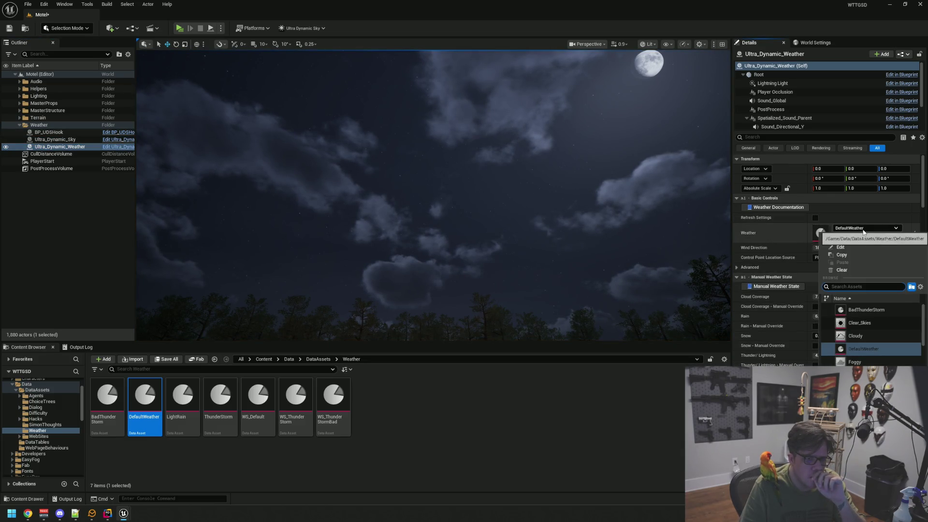
pyautogui.click(868, 321)
# Step: Inspect the scattered-cloud night sky over the motel lot from different angles
pyautogui.moveTo(539, 159)
pyautogui.mouseDown()
pyautogui.moveTo(539, 180)
pyautogui.moveTo(550, 174)
pyautogui.moveTo(531, 188)
pyautogui.mouseUp()
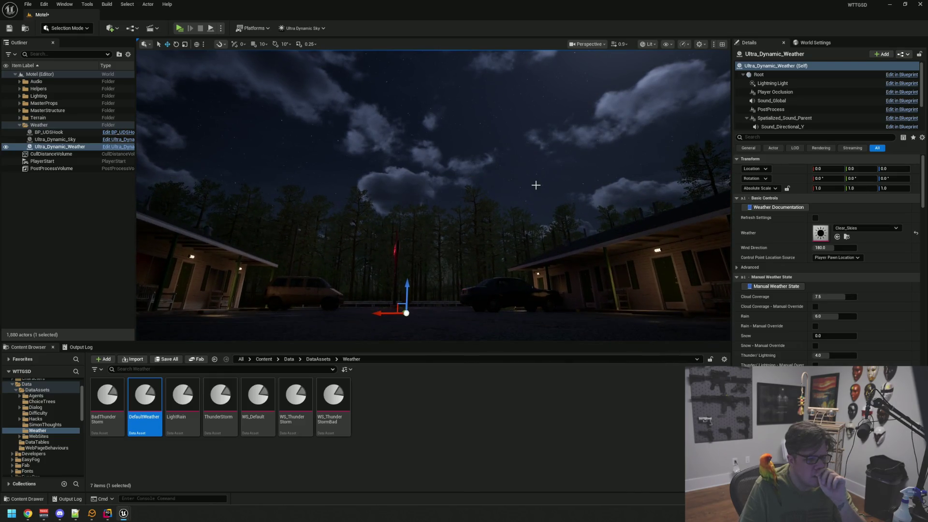
pyautogui.scroll(2, 535, 185)
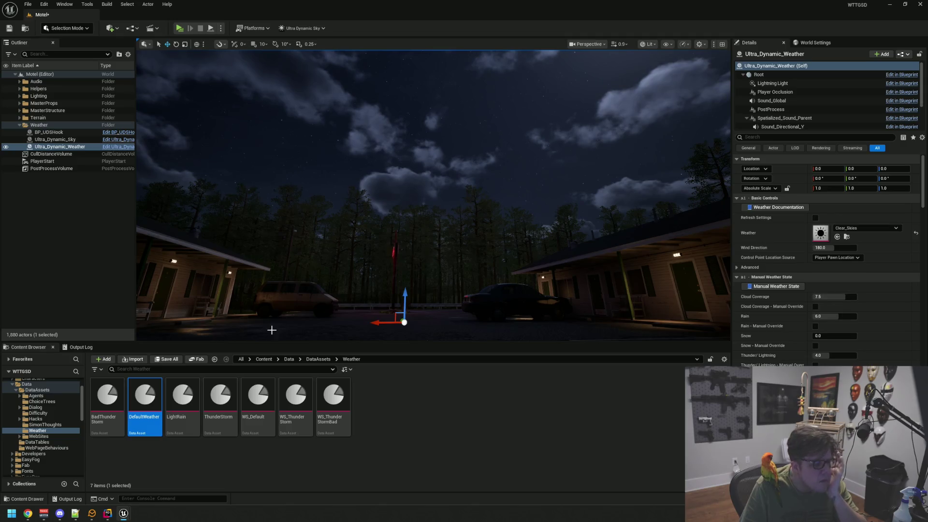
pyautogui.moveTo(379, 264)
pyautogui.mouseDown()
pyautogui.moveTo(415, 219)
pyautogui.moveTo(638, 216)
pyautogui.mouseUp()
pyautogui.click(73, 146)
pyautogui.click(91, 140)
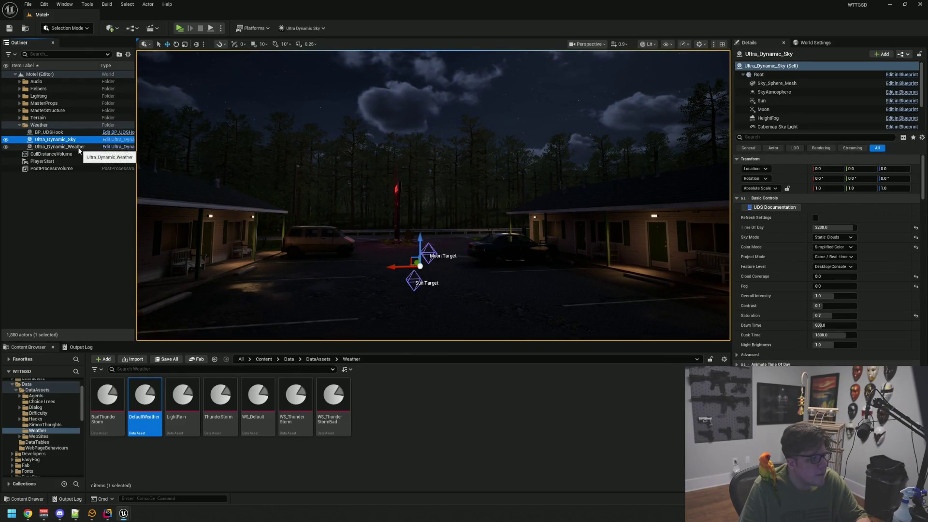
pyautogui.click(79, 147)
pyautogui.scroll(-15, 763, 266)
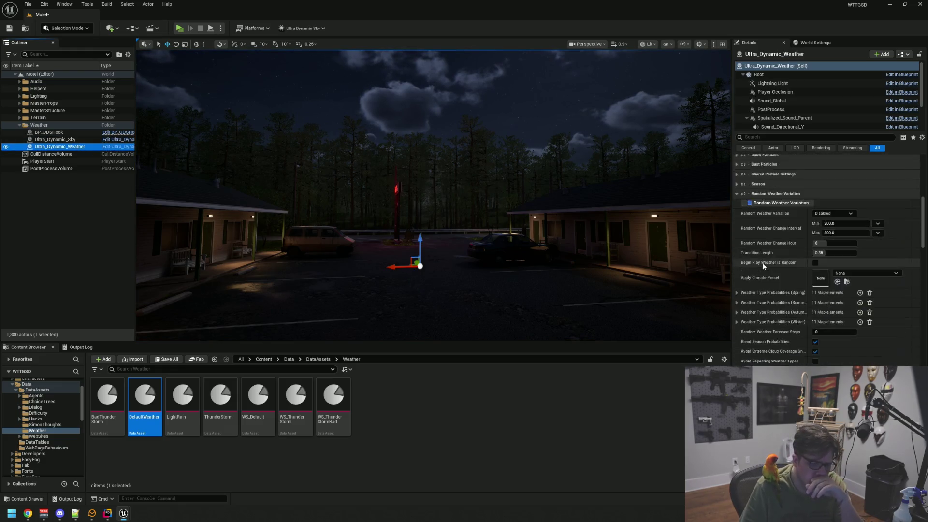
pyautogui.scroll(15, 763, 266)
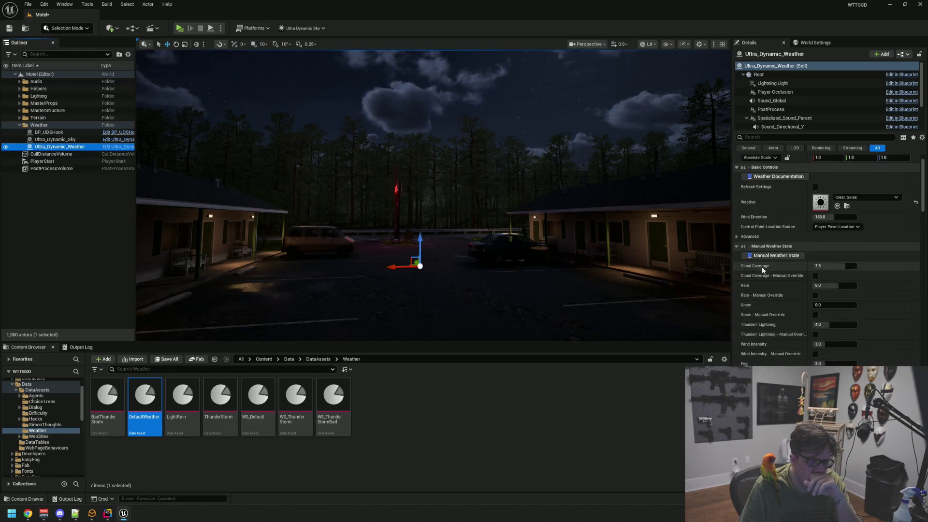
pyautogui.scroll(2, 761, 265)
pyautogui.moveTo(452, 250); pyautogui.dragTo(451, 250)
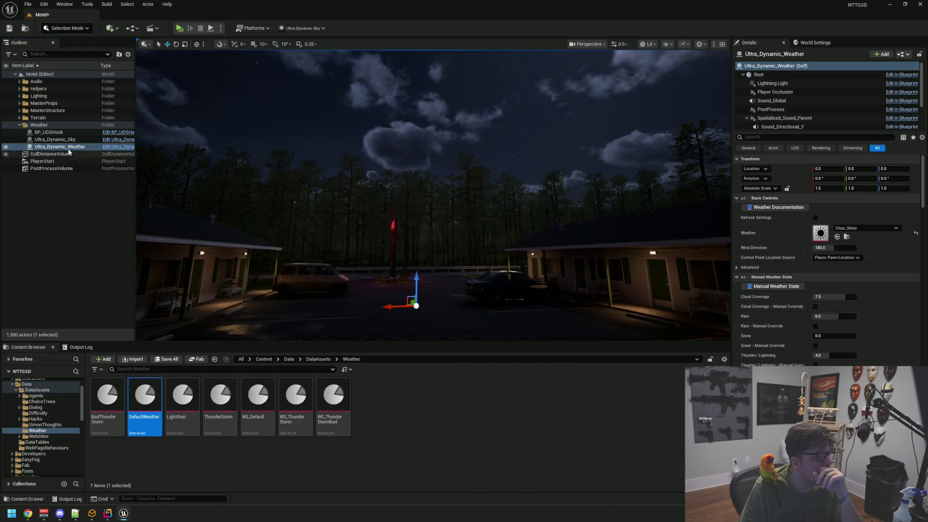
pyautogui.click(92, 201)
# Step: Browse to the Maps folder in the Content Browser and open the SandBox level
pyautogui.scroll(-5, 62, 430)
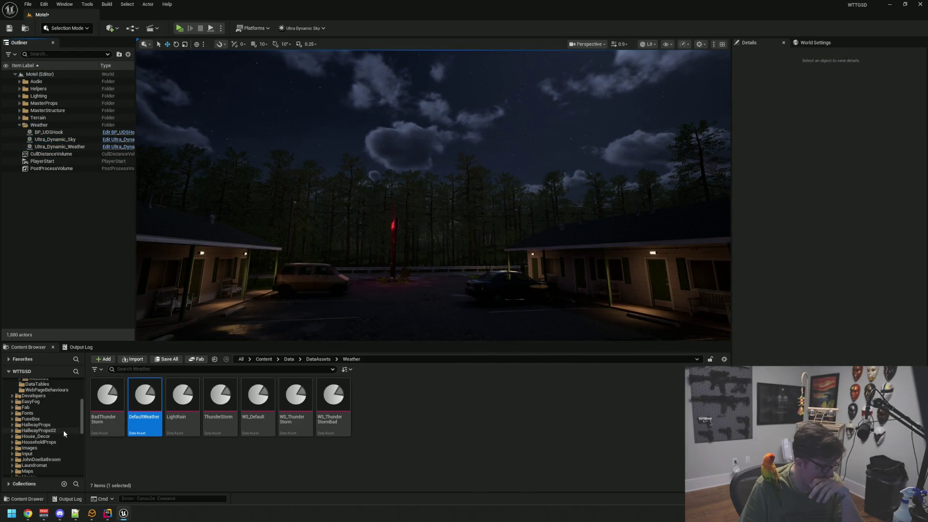
pyautogui.click(56, 439)
pyautogui.scroll(-3, 53, 448)
pyautogui.click(28, 437)
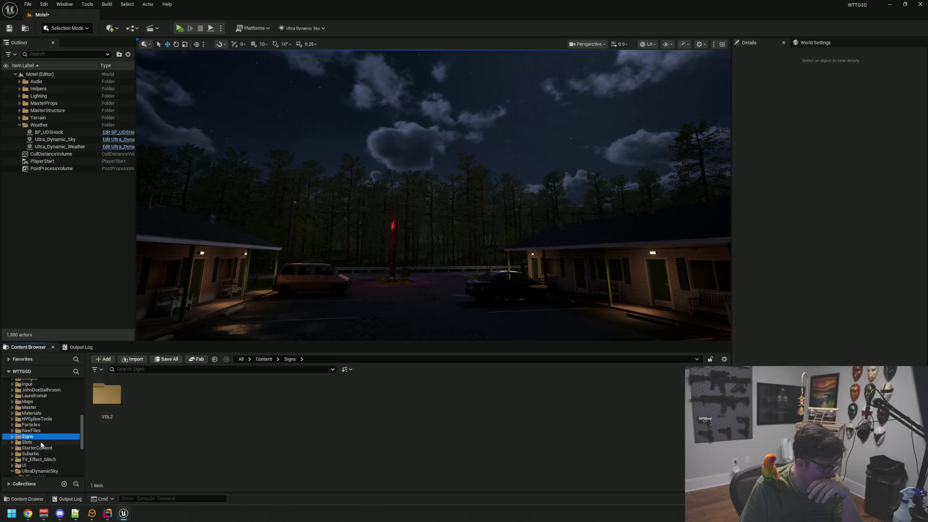
pyautogui.doubleClick(264, 392)
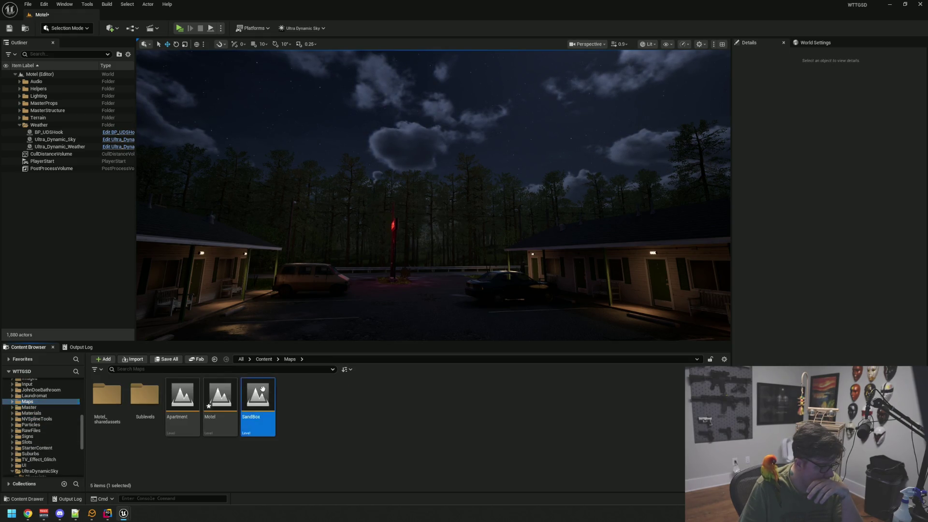
# Step: Save the Motel level, reopen it, and preview it in game view with G
pyautogui.click(493, 338)
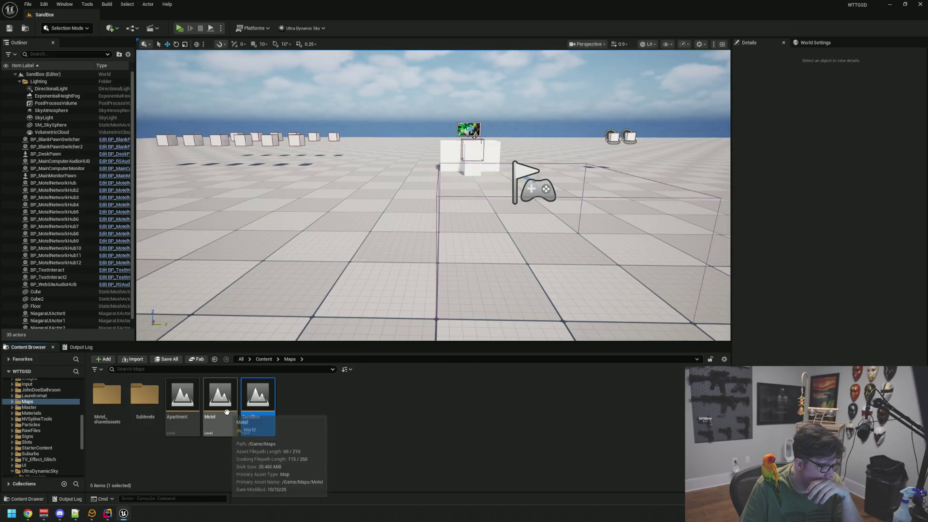
pyautogui.doubleClick(220, 401)
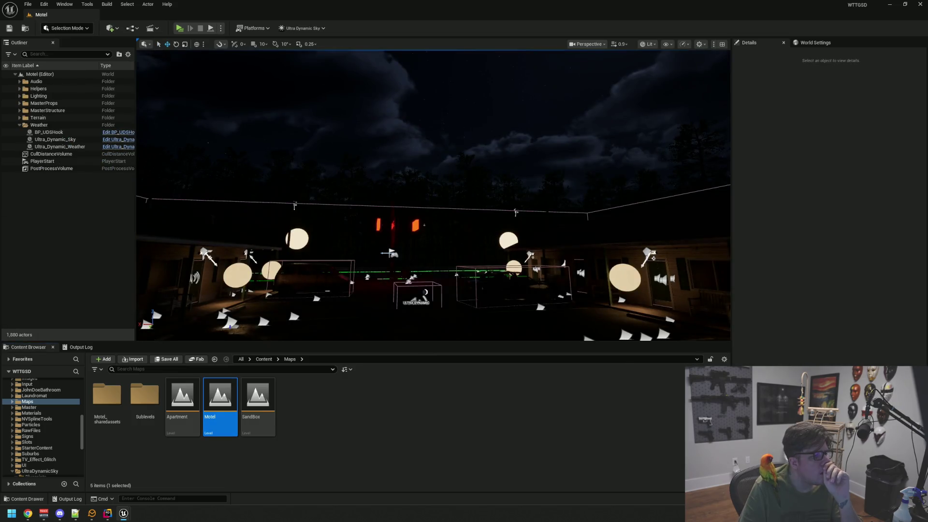
pyautogui.press('g')
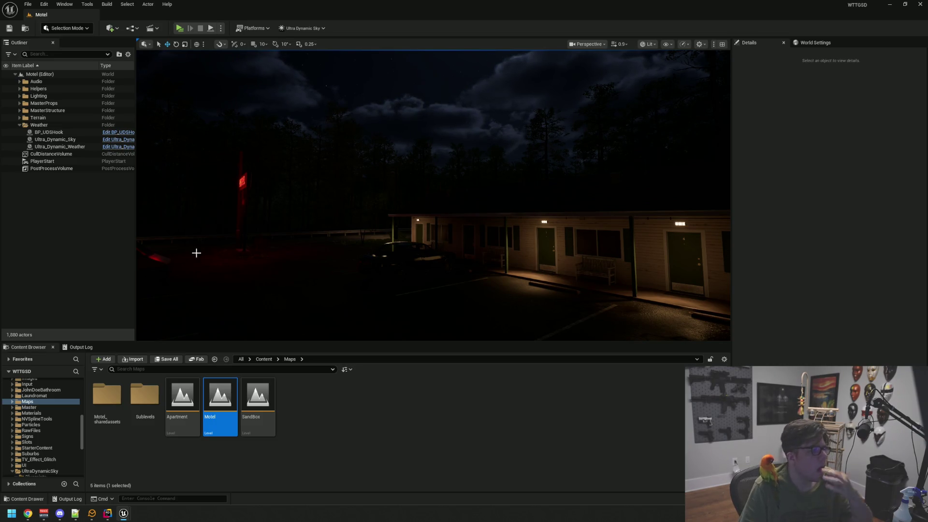
# Step: Pick DefaultWeather for Ultra_Dynamic_Weather, locate it in the Content Browser, and save Motel
pyautogui.scroll(2, 50, 381)
pyautogui.click(59, 147)
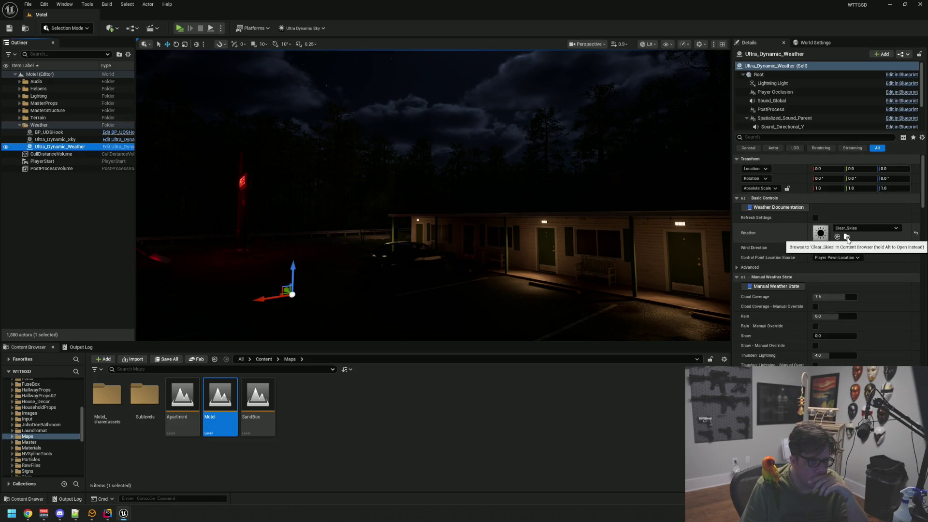
pyautogui.click(850, 229)
pyautogui.click(850, 228)
pyautogui.click(849, 229)
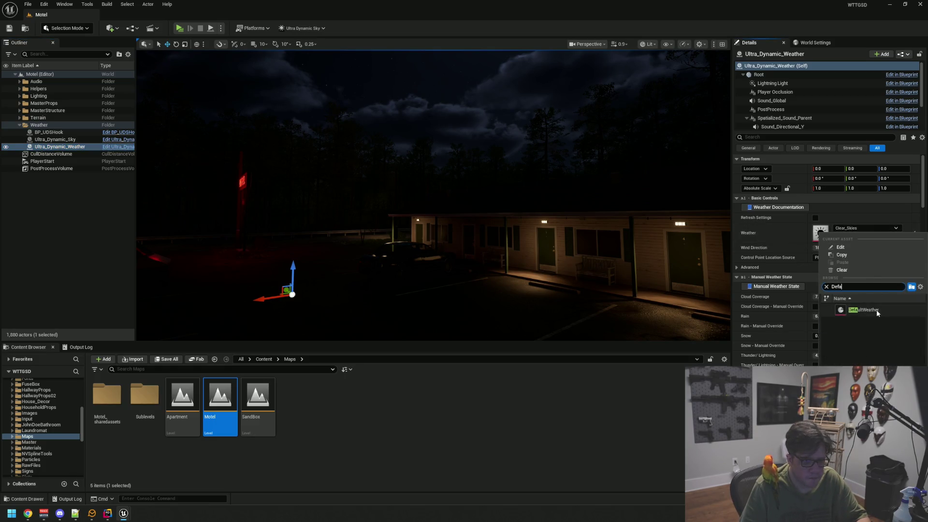
pyautogui.click(875, 308)
pyautogui.click(846, 237)
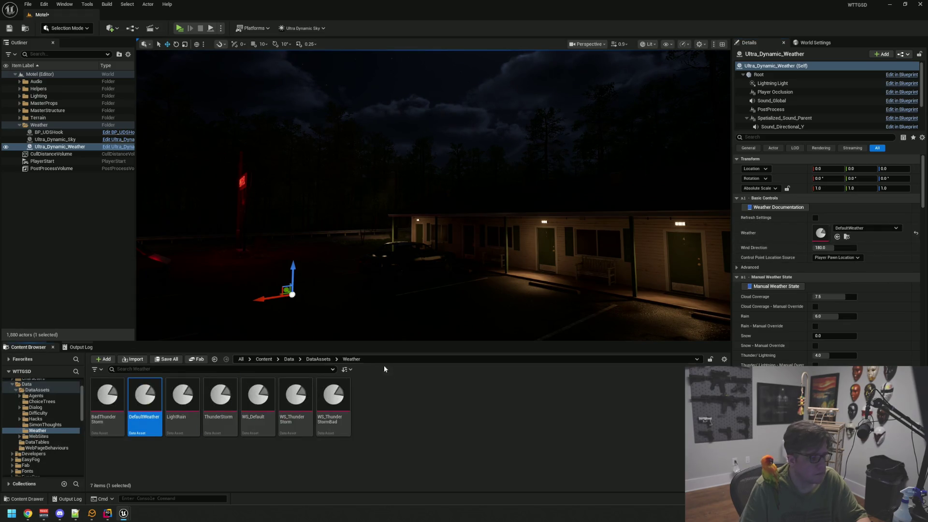
pyautogui.moveTo(456, 260); pyautogui.dragTo(456, 251)
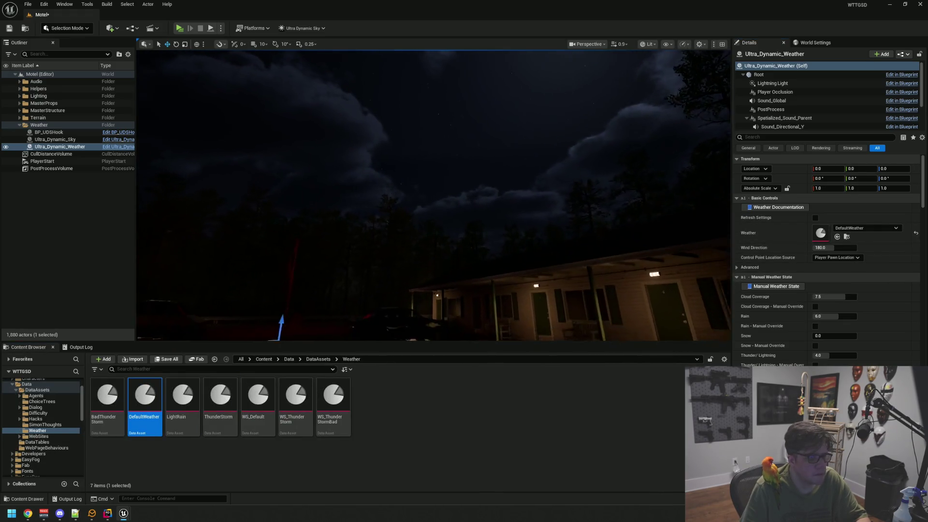
pyautogui.hotkey('ctrl', 's')
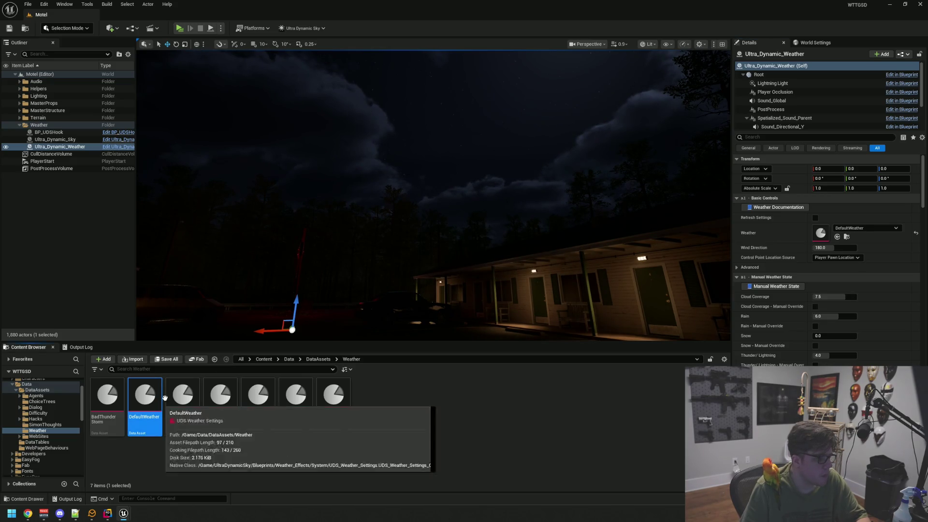
# Step: Duplicate RainStormTest in the Sky_Modifiers folder and name the copy DefaultWeather
pyautogui.click(89, 299)
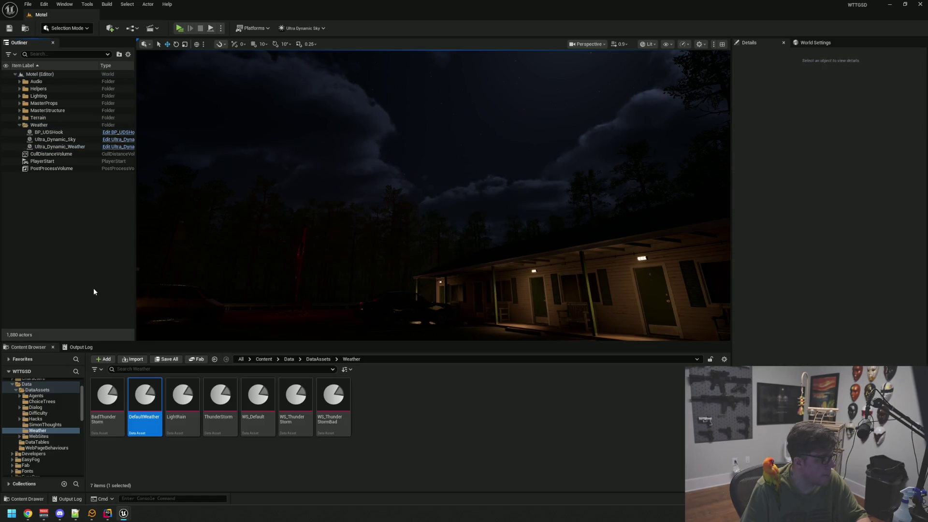
pyautogui.scroll(-1, 60, 386)
pyautogui.scroll(-3, 59, 394)
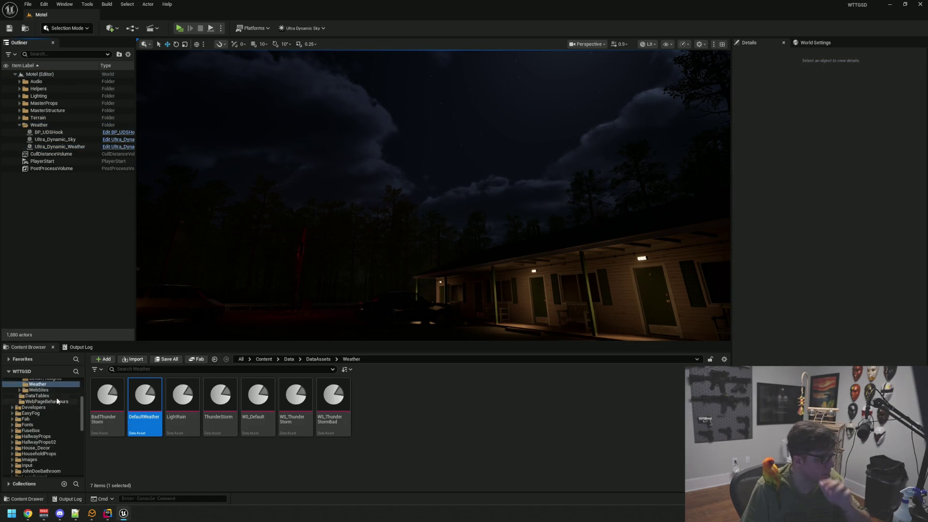
pyautogui.scroll(-7, 57, 400)
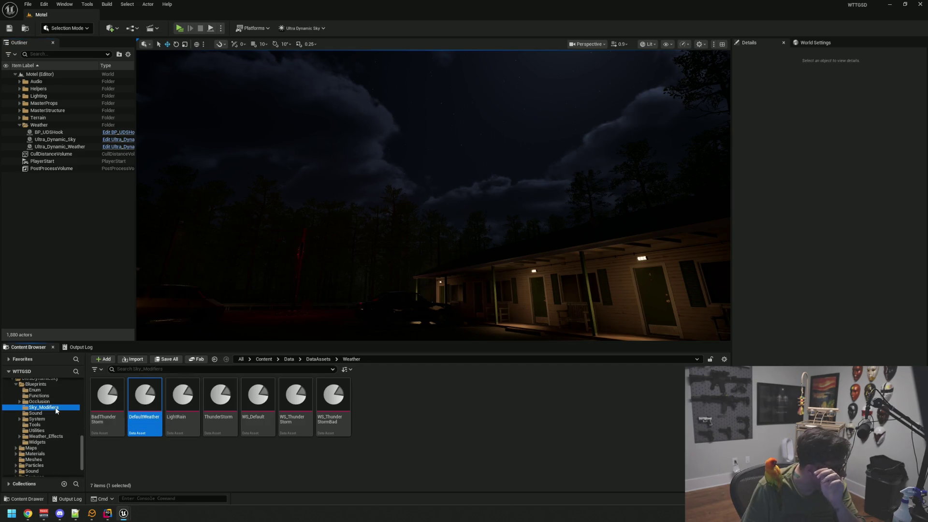
pyautogui.click(132, 410)
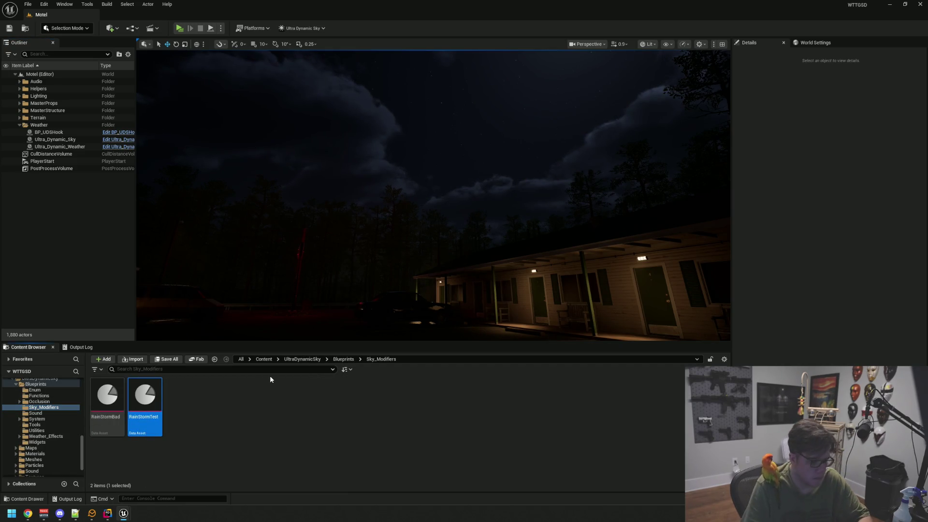
pyautogui.hotkey('ctrl', 'd')
pyautogui.press('BackSpace')
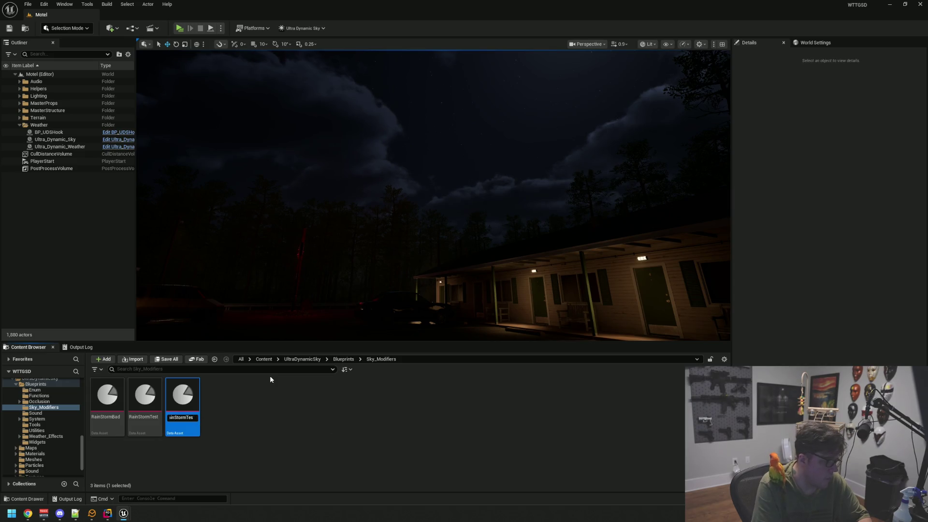
pyautogui.write('DefaultWeather')
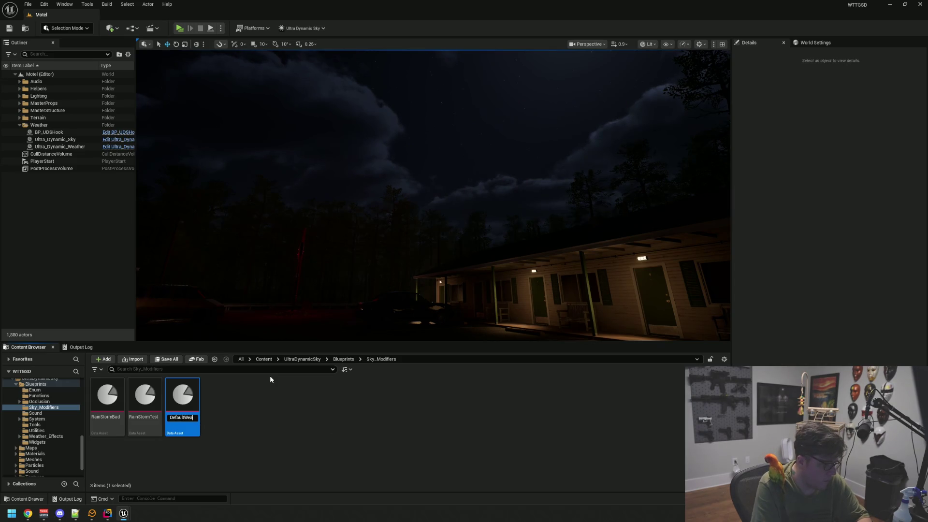
pyautogui.press('Return')
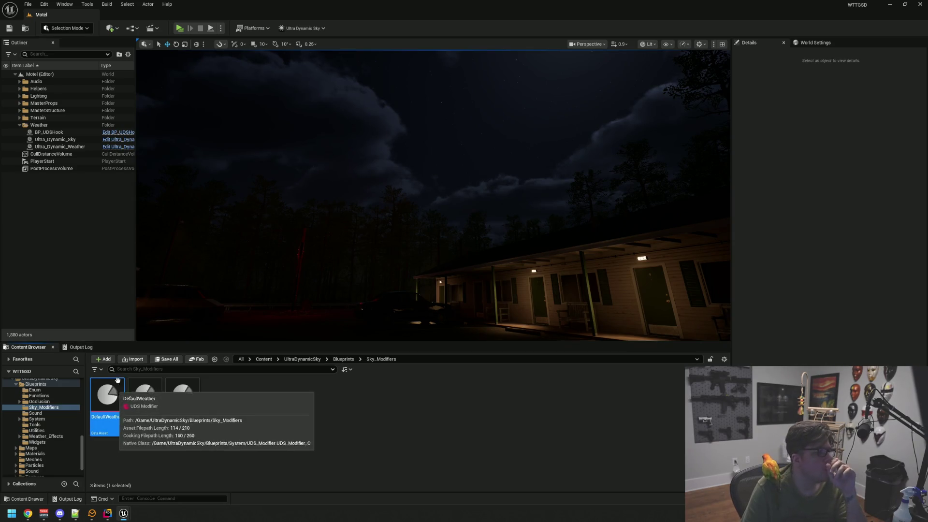
pyautogui.click(302, 28)
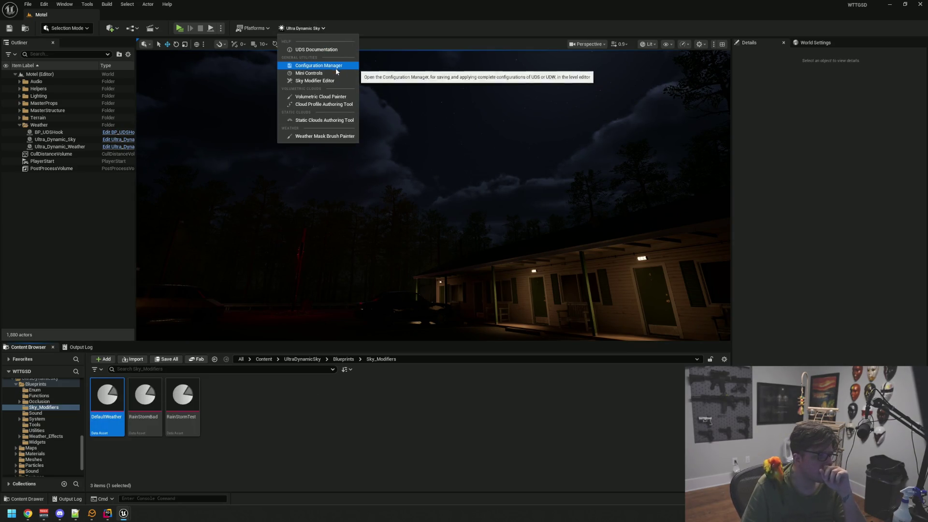
# Step: Load the DefaultWeather modifier into the Sky Modifier Editor
pyautogui.click(328, 81)
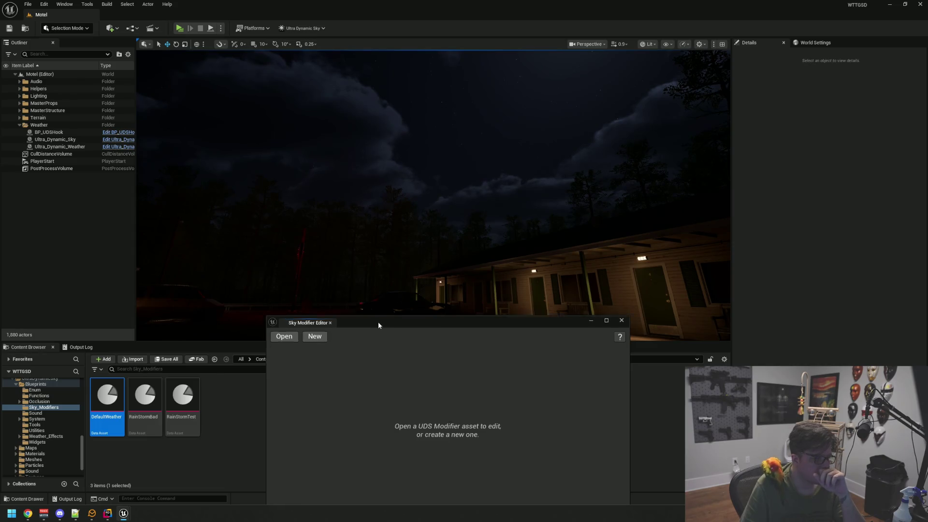
pyautogui.moveTo(378, 325); pyautogui.dragTo(354, 150)
pyautogui.click(261, 164)
pyautogui.click(441, 253)
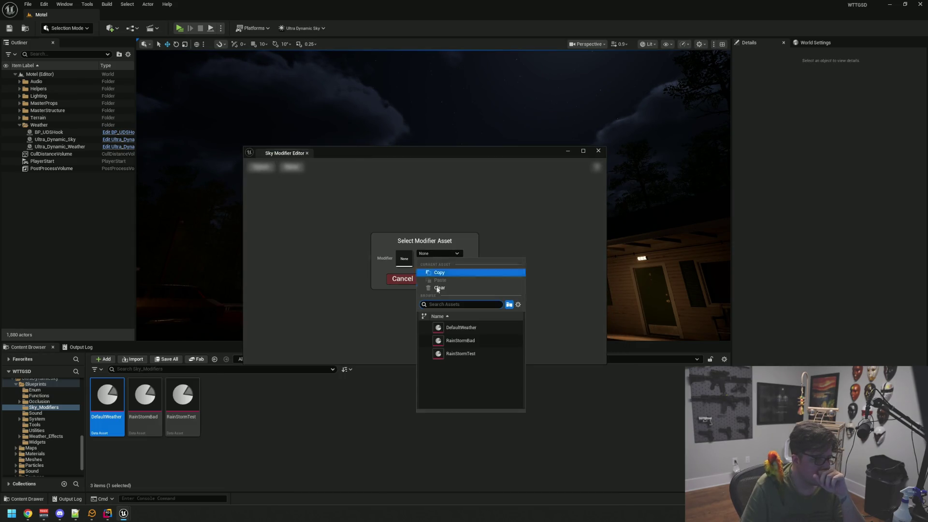
pyautogui.click(447, 326)
pyautogui.click(449, 279)
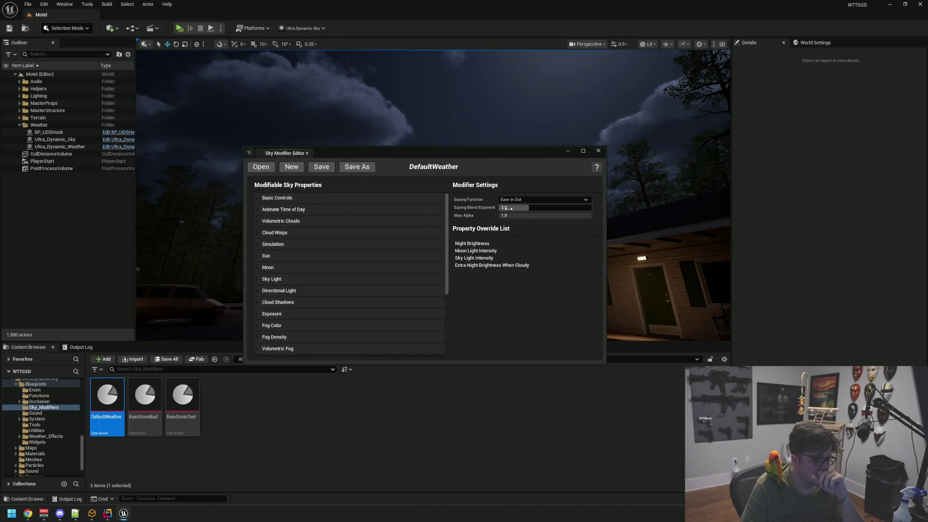
# Step: Remove the Night Brightness override under Basic Controls
pyautogui.click(309, 198)
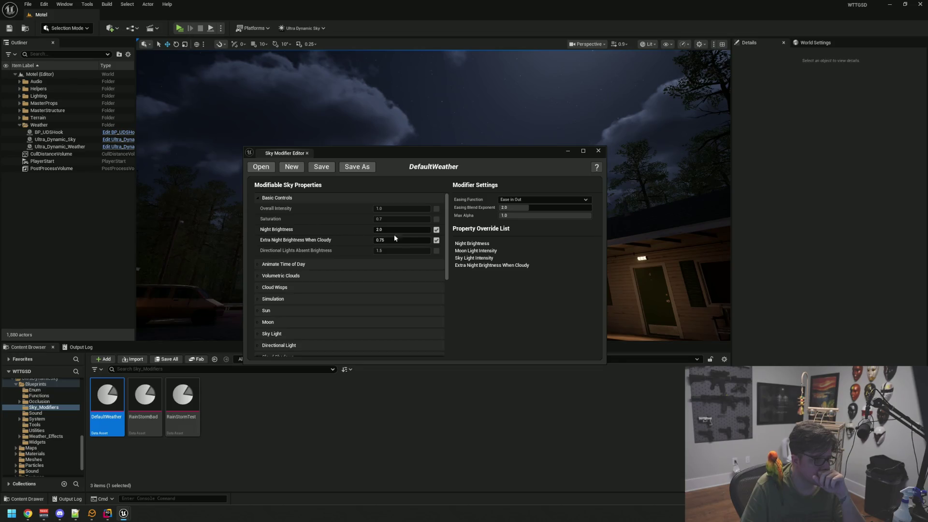
pyautogui.click(438, 230)
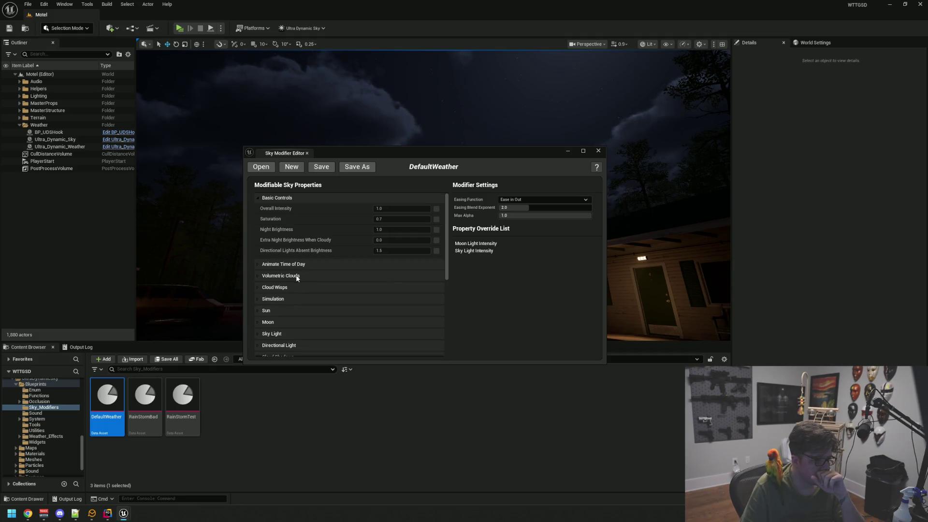
pyautogui.scroll(-2, 309, 246)
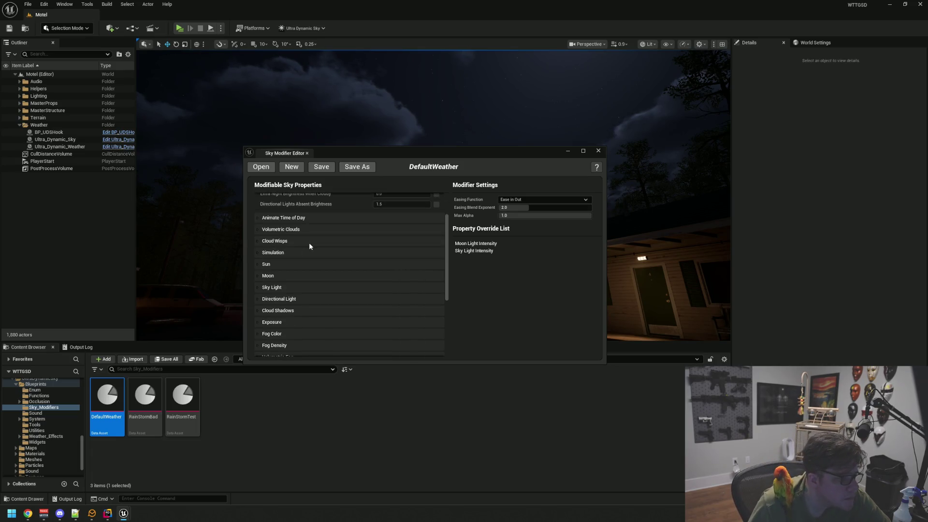
pyautogui.scroll(-4, 314, 268)
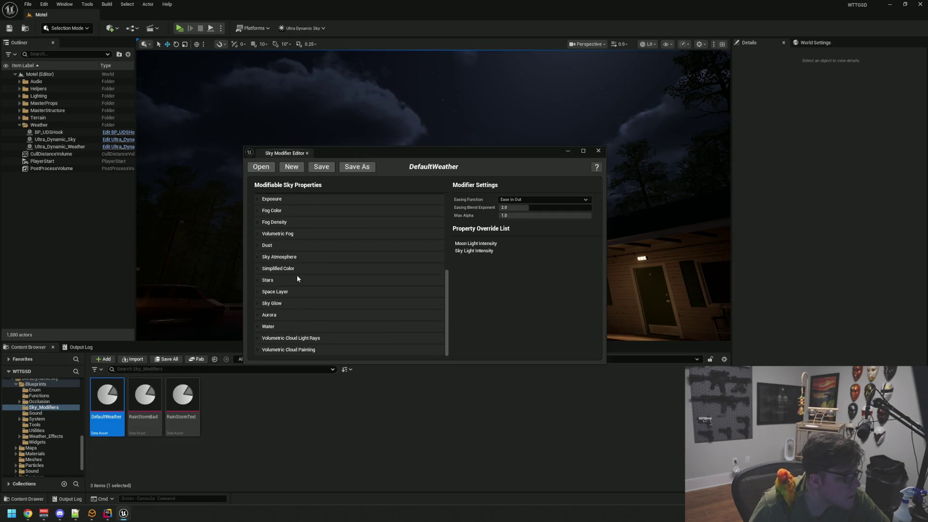
pyautogui.scroll(3, 298, 278)
pyautogui.scroll(2, 298, 279)
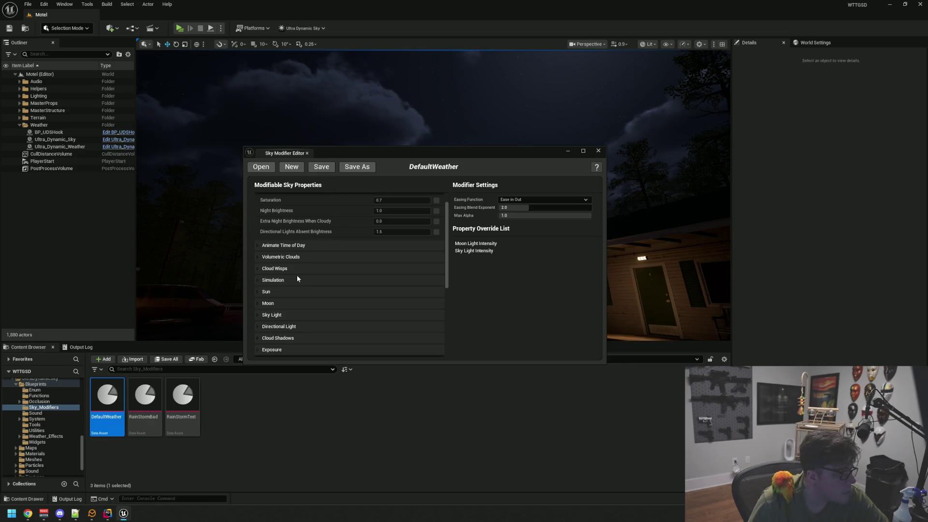
pyautogui.scroll(-3, 297, 278)
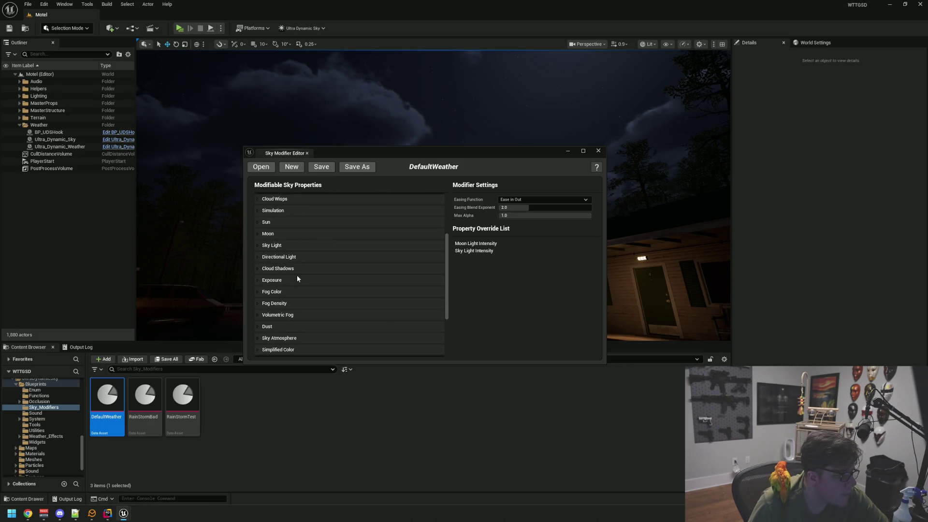
# Step: Remove the Moon Light Intensity override, review Sky Light, and close the editor
pyautogui.click(291, 234)
pyautogui.click(436, 266)
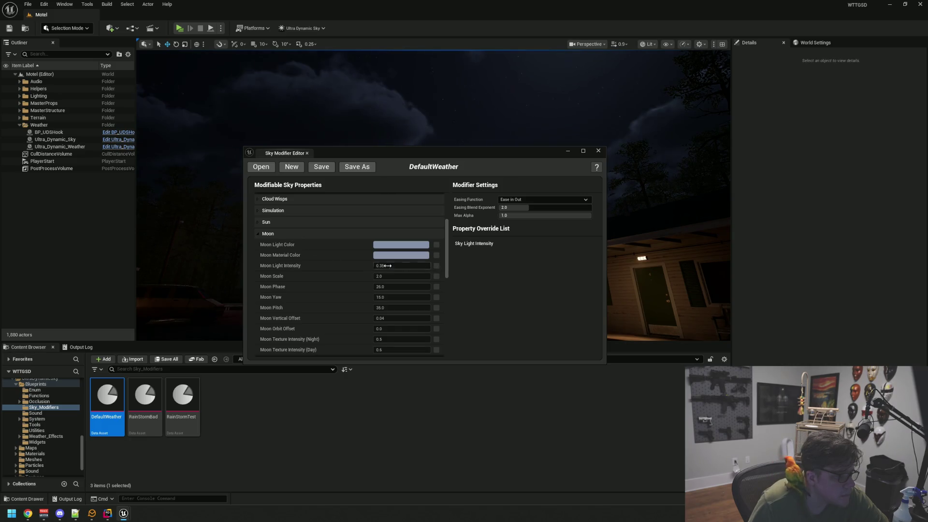
pyautogui.scroll(-5, 313, 256)
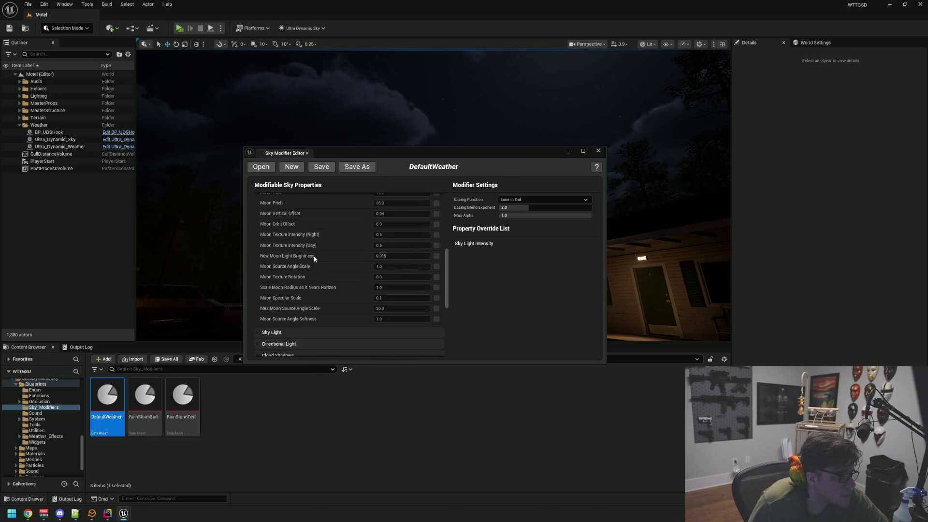
pyautogui.scroll(-2, 313, 257)
pyautogui.click(299, 285)
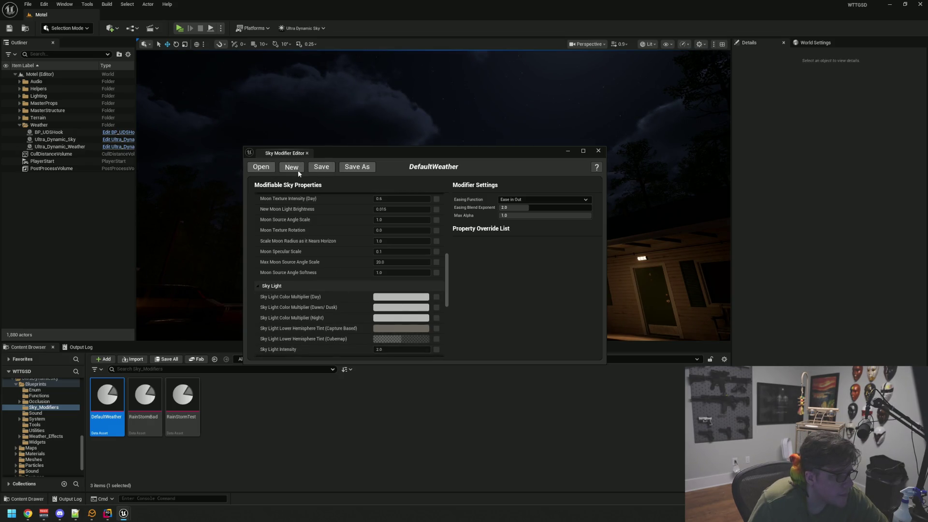
pyautogui.click(307, 153)
pyautogui.moveTo(368, 187)
pyautogui.mouseDown()
pyautogui.moveTo(406, 208)
pyautogui.moveTo(464, 189)
pyautogui.moveTo(416, 192)
pyautogui.mouseUp()
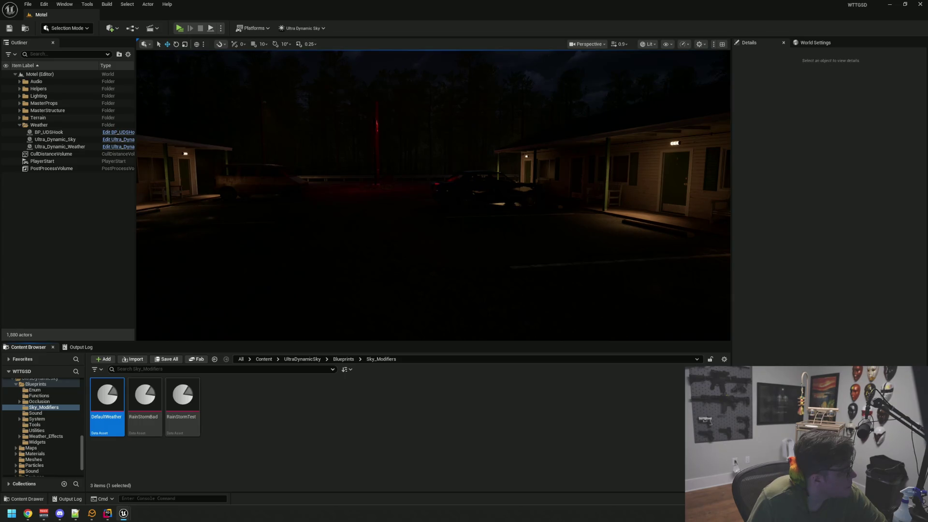
# Step: Drag LightRain from Data/DataAssets/Weather onto Ultra_Dynamic_Weather's Weather slot
pyautogui.click(75, 146)
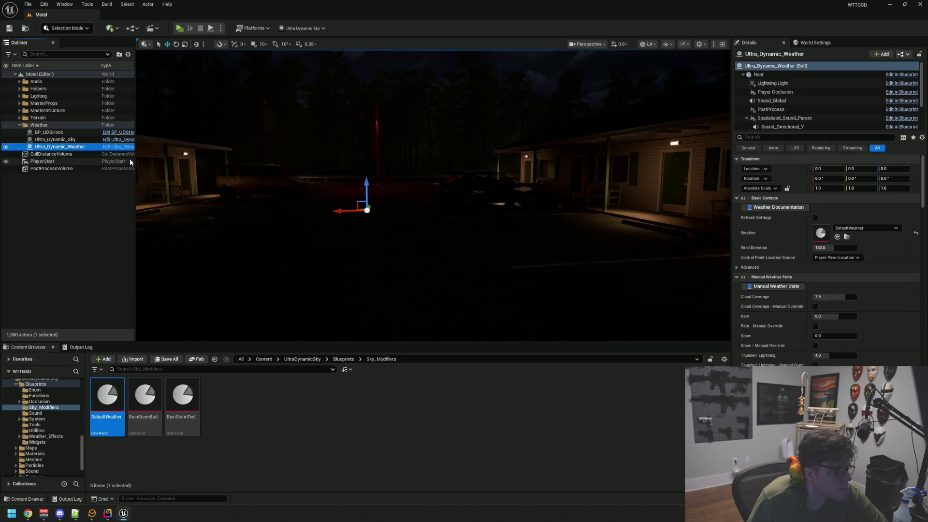
pyautogui.moveTo(412, 175)
pyautogui.mouseDown()
pyautogui.moveTo(457, 154)
pyautogui.moveTo(430, 218)
pyautogui.mouseUp()
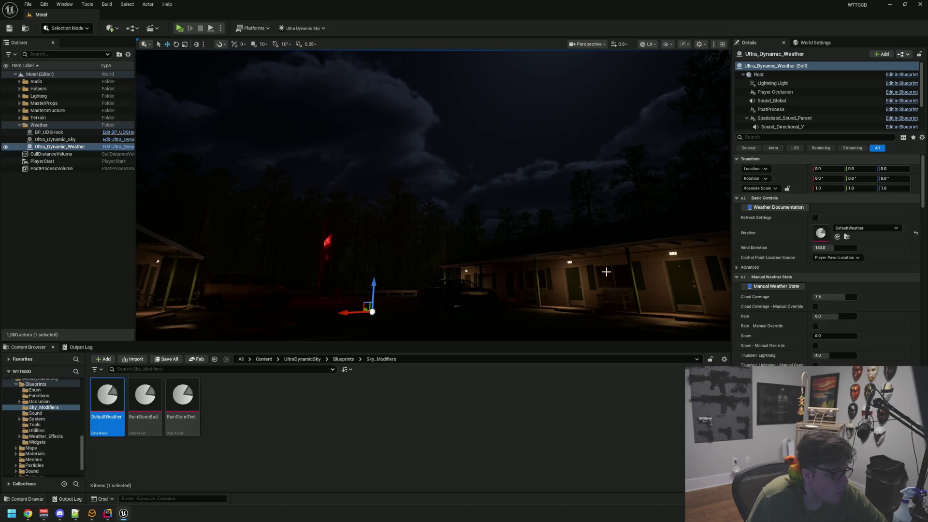
pyautogui.click(847, 238)
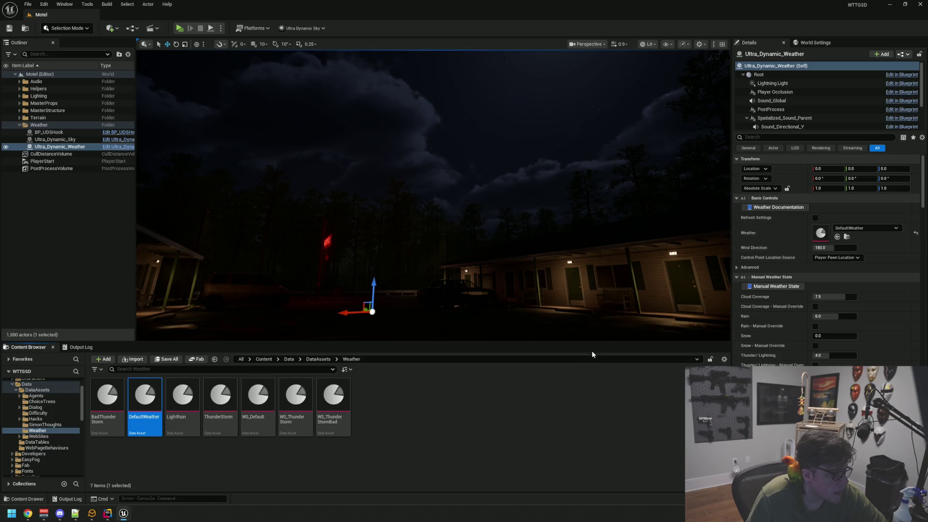
pyautogui.click(523, 384)
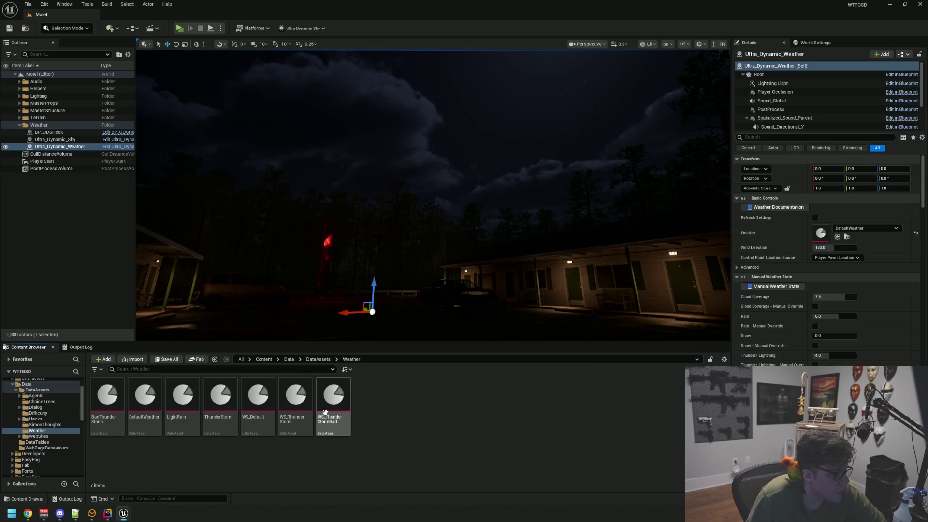
pyautogui.moveTo(174, 395); pyautogui.dragTo(817, 233)
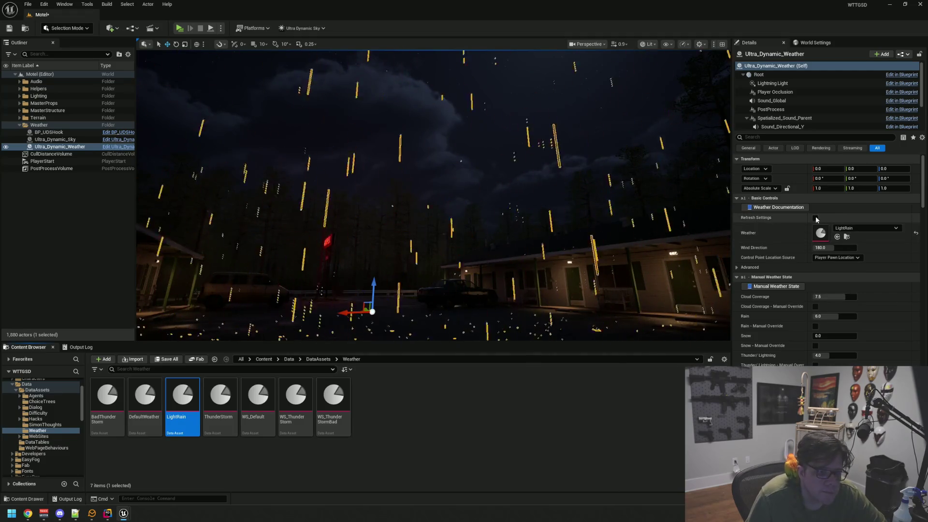
# Step: Refresh the weather settings to apply LightRain and tilt the view up to the moon
pyautogui.click(814, 218)
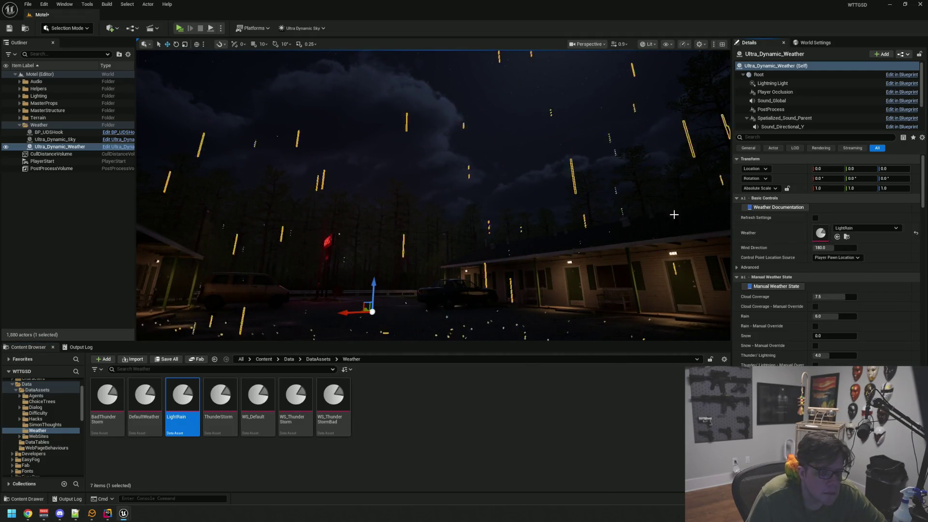
pyautogui.click(97, 220)
pyautogui.moveTo(170, 221)
pyautogui.mouseDown()
pyautogui.moveTo(448, 198)
pyautogui.moveTo(327, 208)
pyautogui.mouseUp()
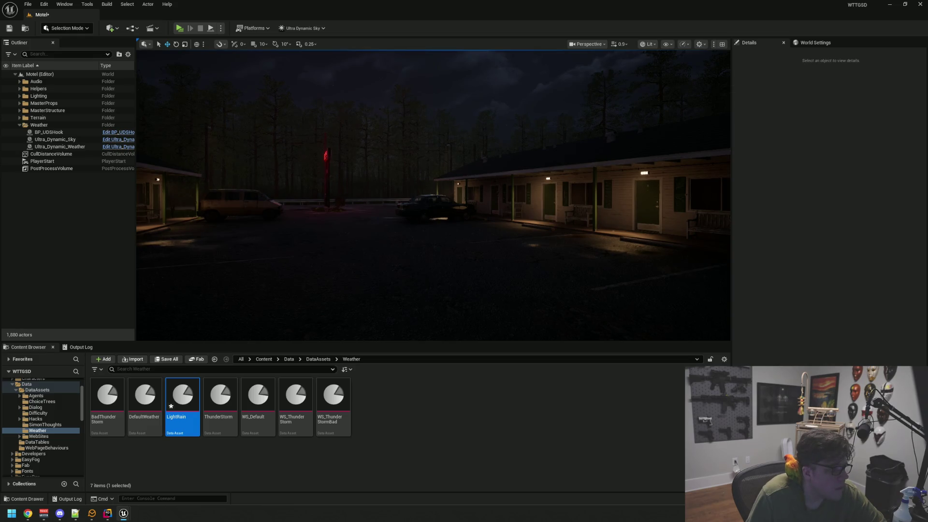
pyautogui.moveTo(165, 191); pyautogui.dragTo(175, 163)
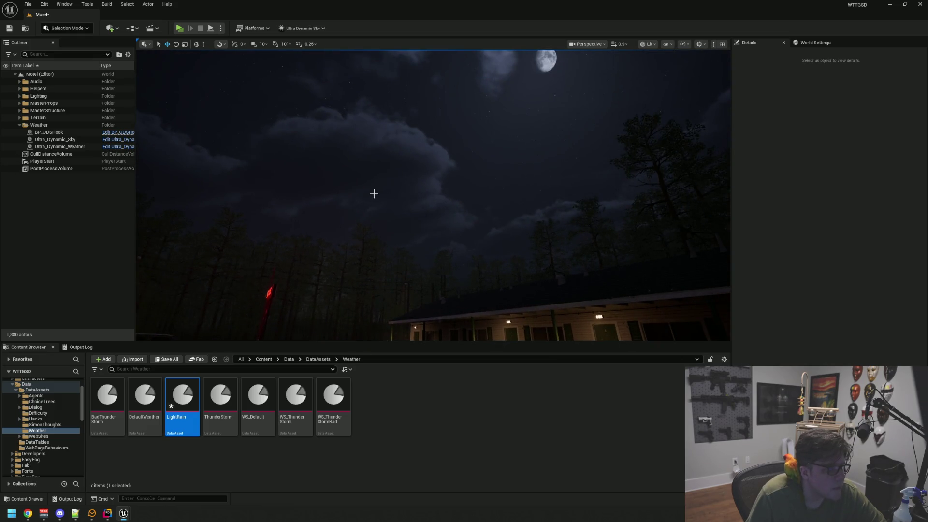
pyautogui.moveTo(374, 193); pyautogui.dragTo(370, 172)
# Step: Refresh the weather again, orbit over the rainy courtyard, and open the Sky_Modifiers folder
pyautogui.click(59, 147)
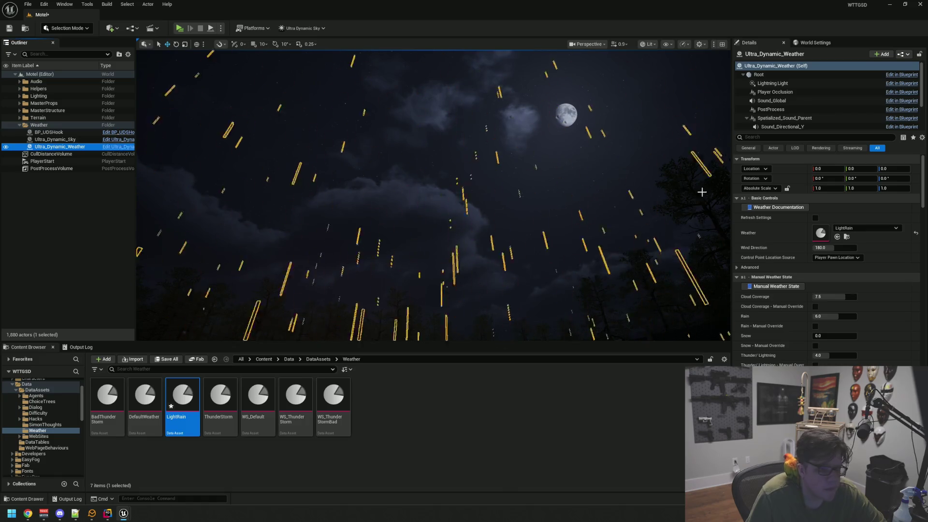
pyautogui.click(815, 218)
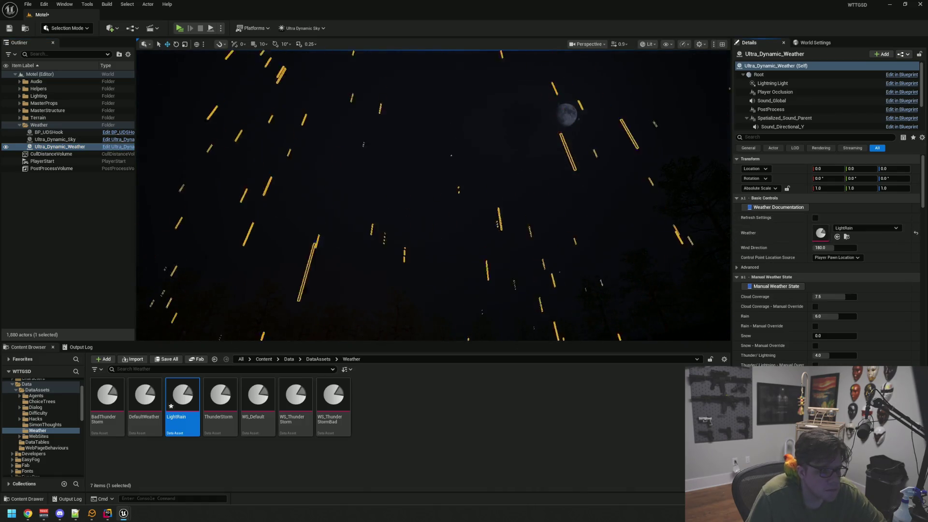
pyautogui.press('f')
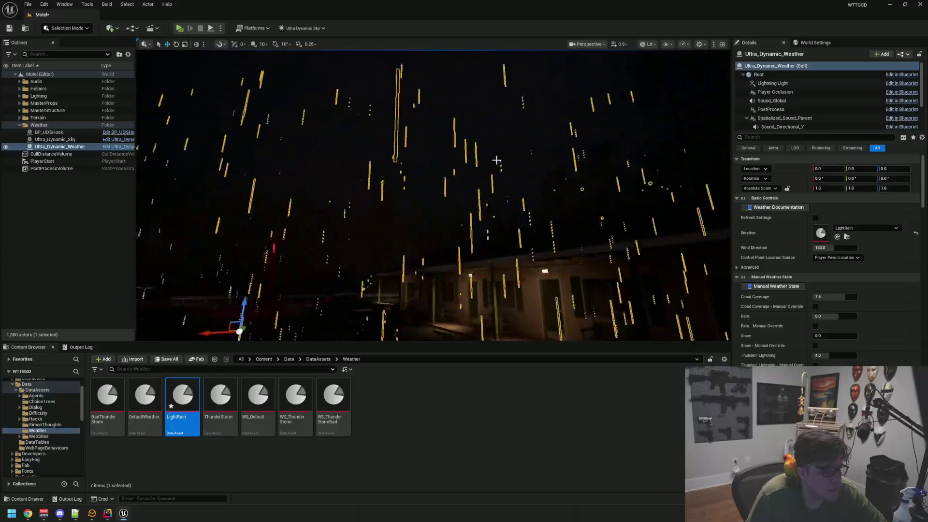
pyautogui.moveTo(497, 161); pyautogui.dragTo(396, 207)
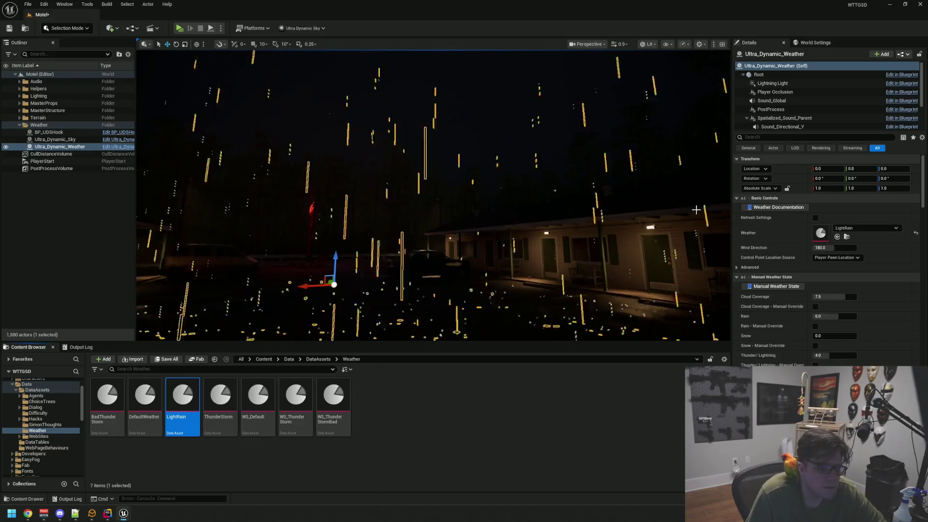
pyautogui.moveTo(696, 209); pyautogui.dragTo(696, 189)
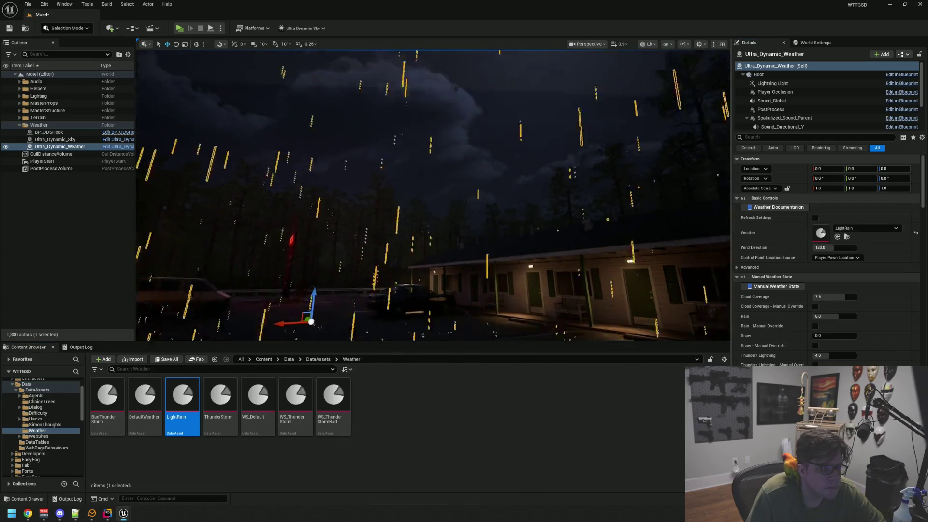
pyautogui.moveTo(473, 176)
pyautogui.mouseDown()
pyautogui.moveTo(473, 159)
pyautogui.moveTo(473, 189)
pyautogui.moveTo(473, 145)
pyautogui.mouseUp()
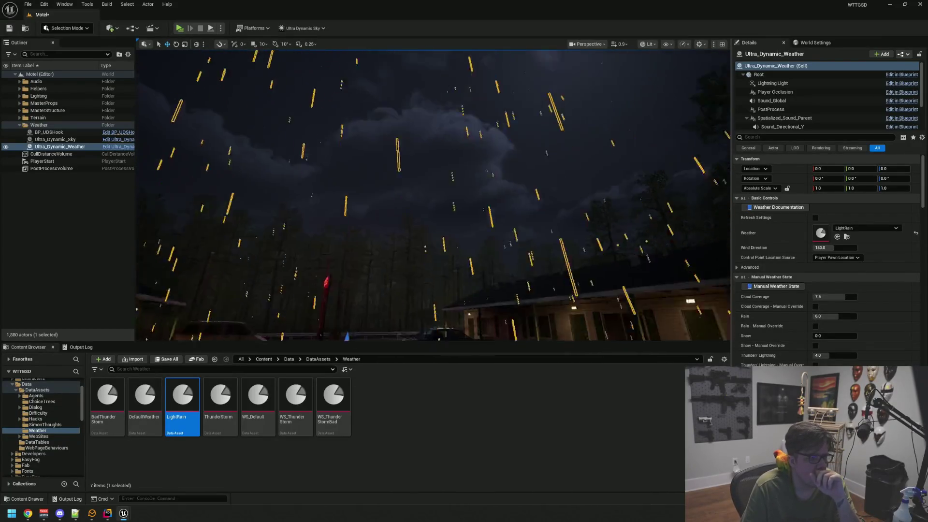
pyautogui.moveTo(473, 145)
pyautogui.mouseDown()
pyautogui.moveTo(473, 176)
pyautogui.moveTo(503, 198)
pyautogui.mouseUp()
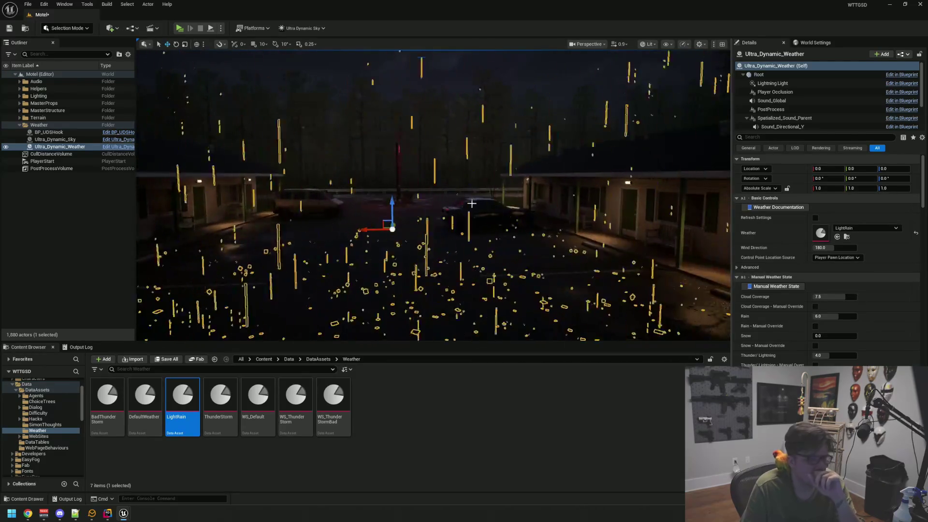
pyautogui.click(107, 401)
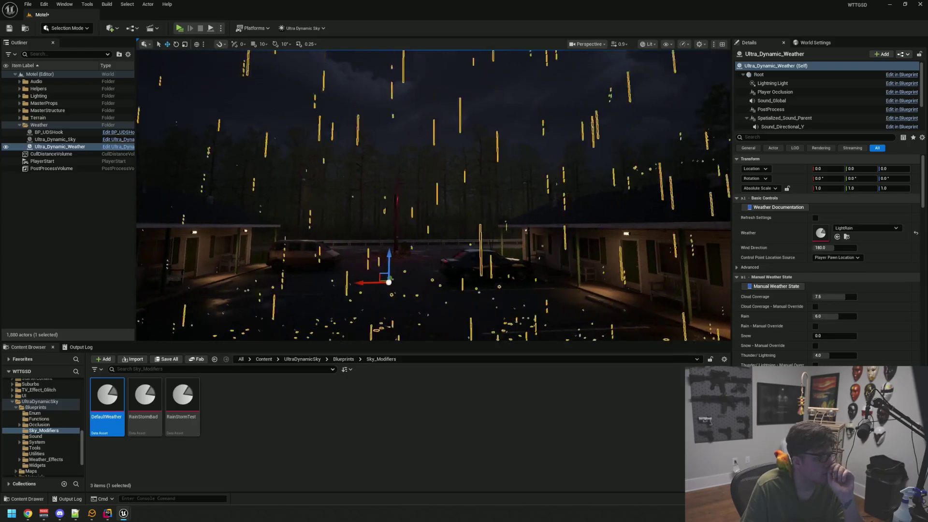
# Step: Refresh Ultra_Dynamic_Weather's settings and frame it over the courtyard
pyautogui.click(105, 253)
pyautogui.moveTo(407, 236)
pyautogui.mouseDown()
pyautogui.moveTo(425, 232)
pyautogui.moveTo(389, 226)
pyautogui.moveTo(406, 227)
pyautogui.moveTo(406, 193)
pyautogui.moveTo(407, 227)
pyautogui.moveTo(418, 172)
pyautogui.moveTo(406, 177)
pyautogui.mouseUp()
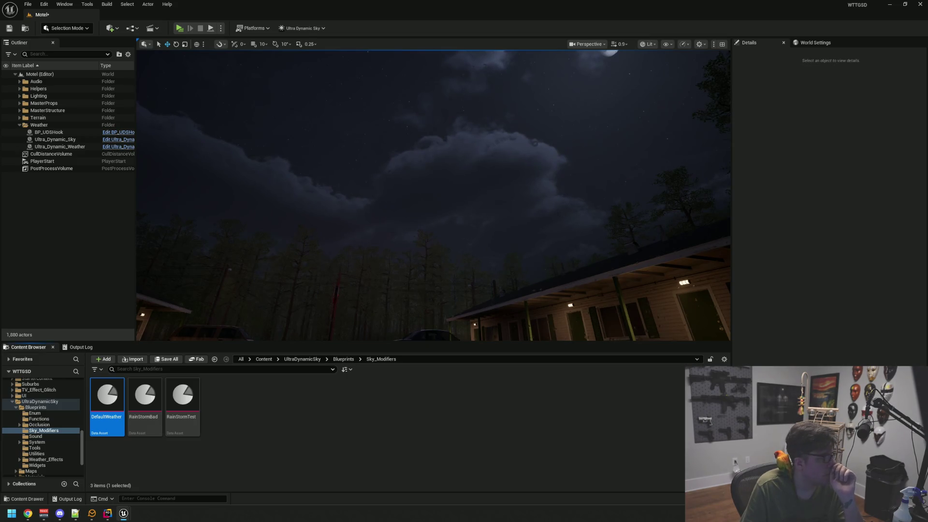
pyautogui.click(73, 146)
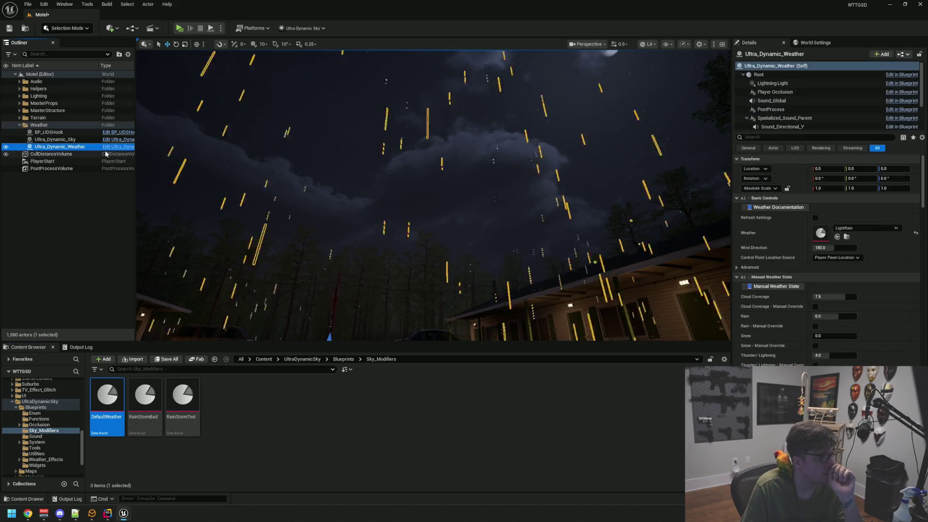
pyautogui.click(815, 218)
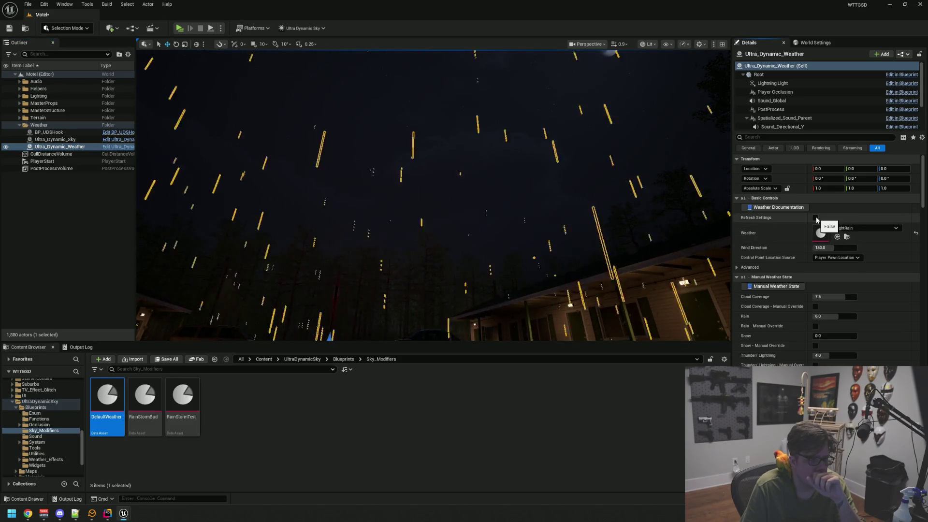
pyautogui.press('f')
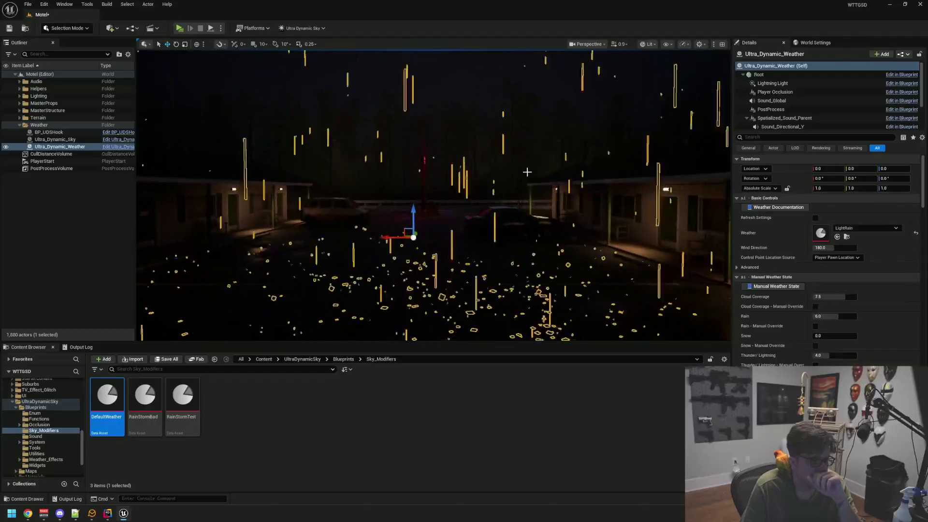
# Step: Move the view toward the car and motel, then open the UltraDynamicSky Maps folder
pyautogui.click(520, 194)
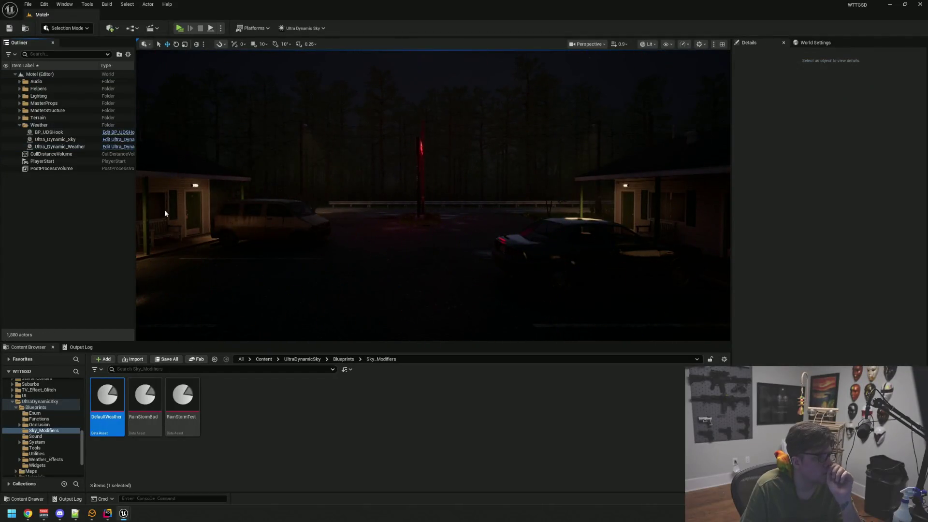
pyautogui.moveTo(520, 194); pyautogui.dragTo(556, 194)
pyautogui.moveTo(415, 203)
pyautogui.mouseDown()
pyautogui.moveTo(406, 207)
pyautogui.moveTo(441, 213)
pyautogui.moveTo(468, 164)
pyautogui.moveTo(457, 213)
pyautogui.moveTo(223, 290)
pyautogui.mouseUp()
pyautogui.scroll(-3, 54, 431)
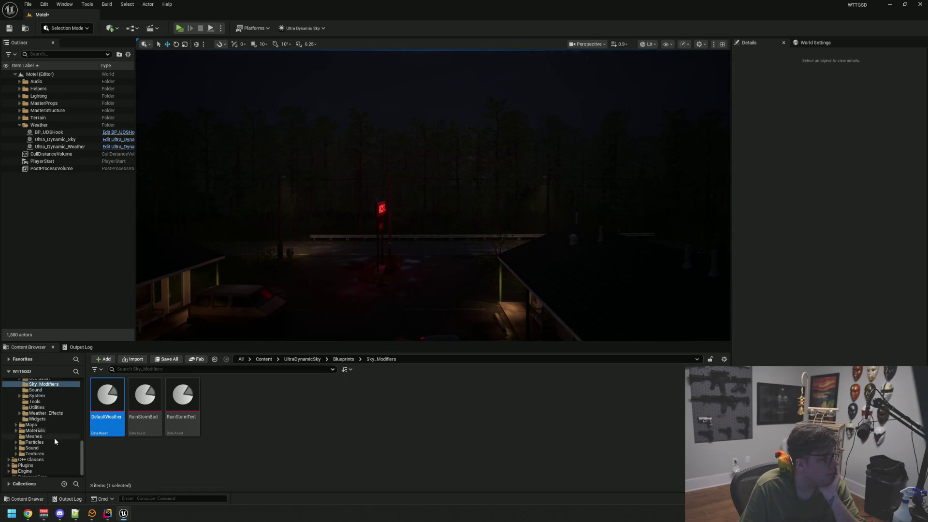
pyautogui.click(51, 419)
pyautogui.click(50, 425)
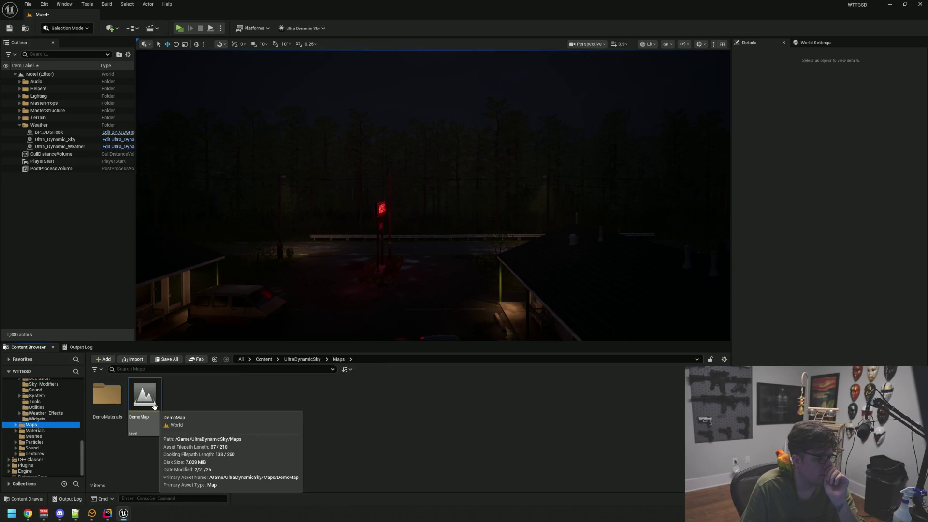
# Step: Load the Ultra Dynamic Sky DemoMap, answering the save prompt for the current level
pyautogui.doubleClick(154, 407)
pyautogui.click(494, 336)
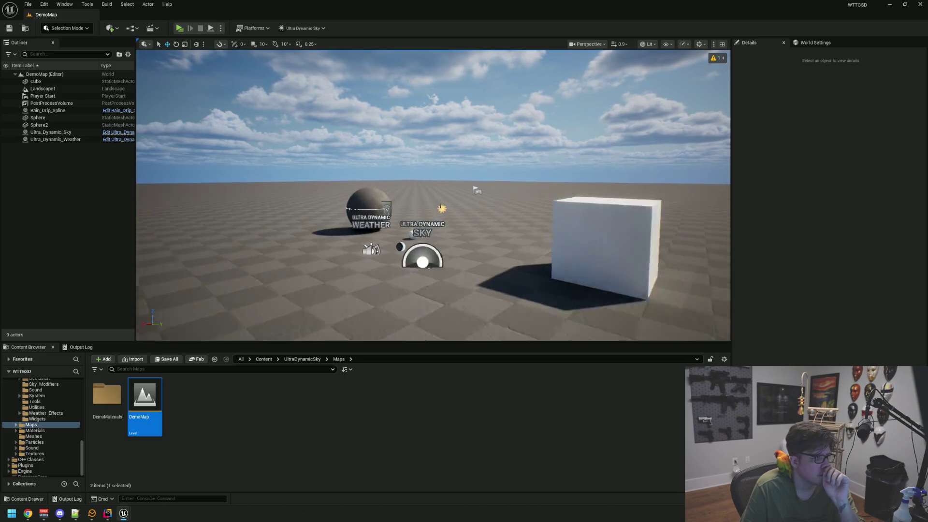
pyautogui.scroll(10, 56, 424)
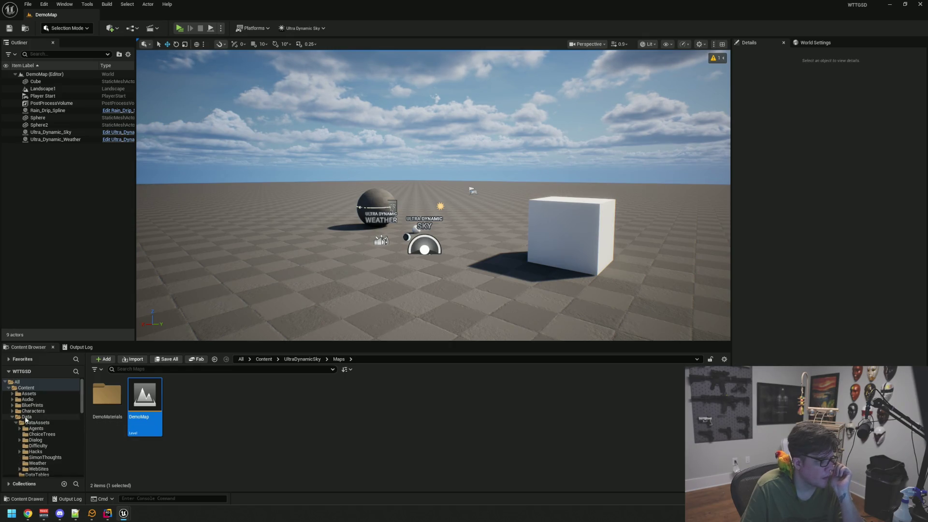
# Step: Reopen the Motel level from Content/Maps in game view and fly toward the lit porch
pyautogui.click(13, 419)
pyautogui.scroll(-2, 42, 426)
pyautogui.click(29, 428)
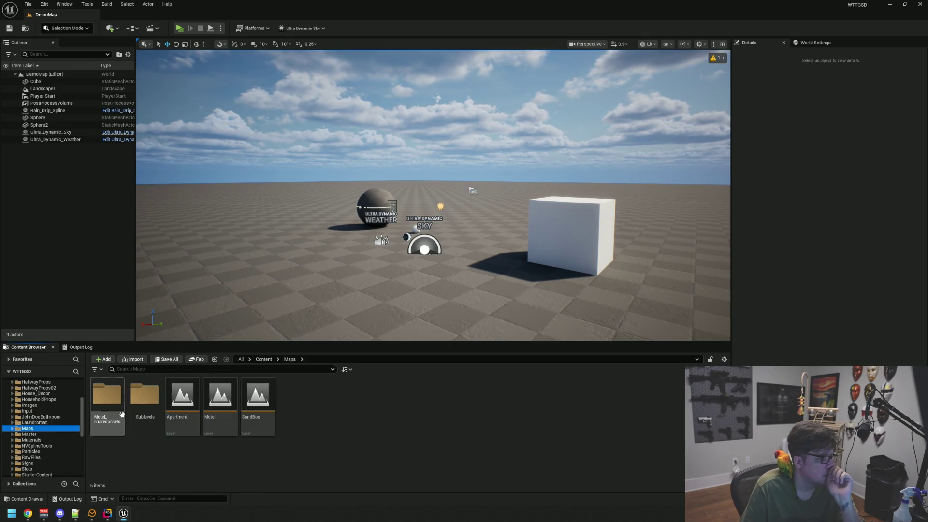
pyautogui.click(221, 403)
pyautogui.doubleClick(237, 380)
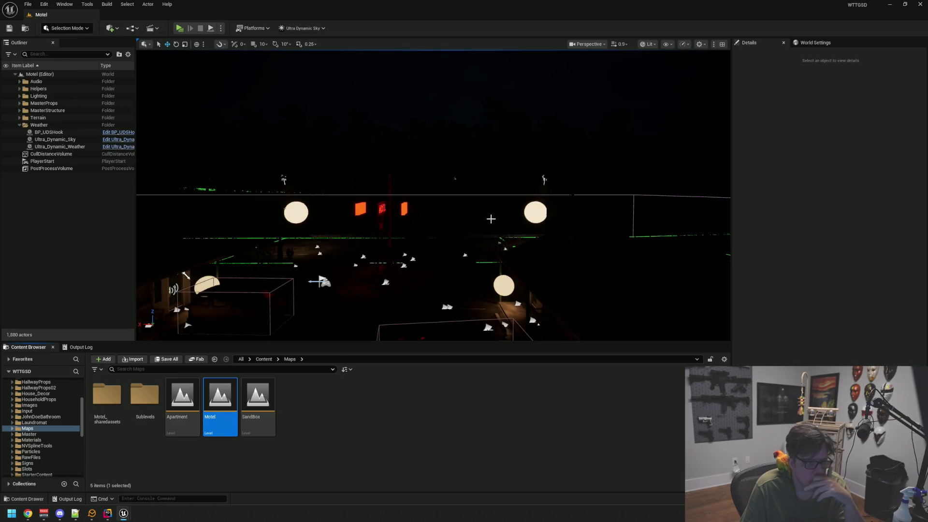
pyautogui.moveTo(490, 219); pyautogui.dragTo(452, 231)
pyautogui.press('g')
pyautogui.moveTo(435, 193); pyautogui.dragTo(409, 201)
pyautogui.moveTo(493, 206); pyautogui.dragTo(497, 206)
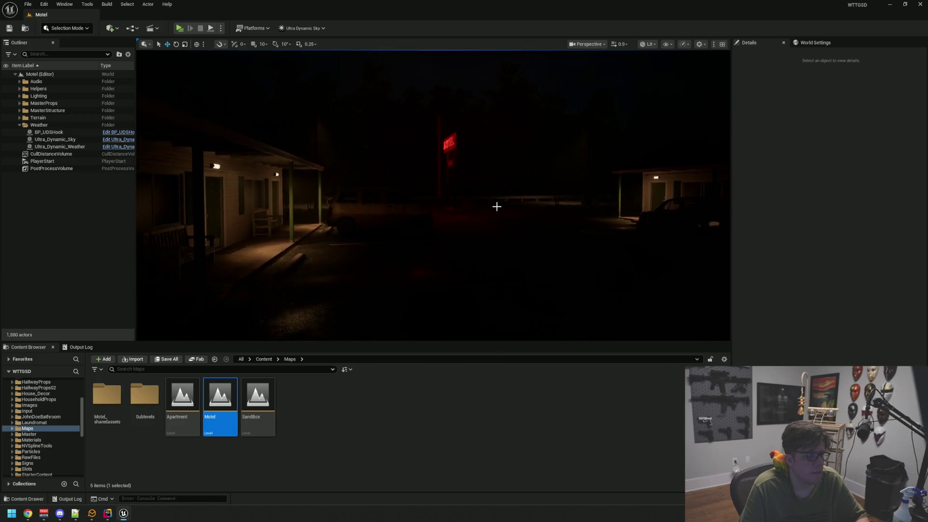
# Step: Fly around the motel lot to view both wings and the moonlit night sky
pyautogui.click(699, 45)
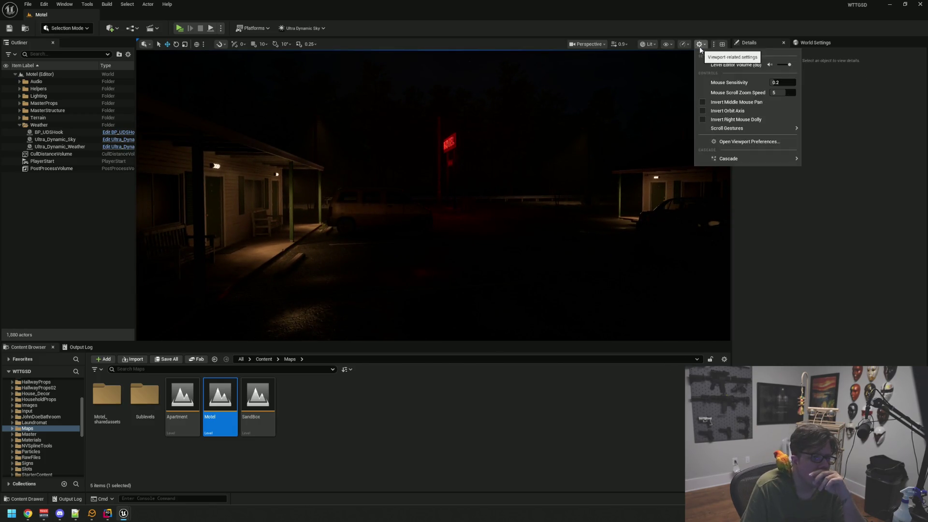
pyautogui.click(28, 513)
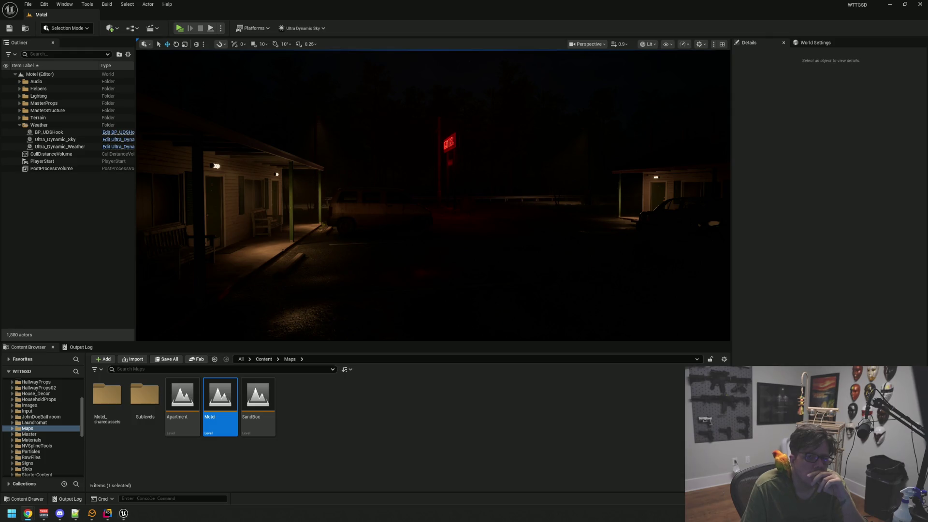
pyautogui.moveTo(493, 206); pyautogui.dragTo(551, 202)
pyautogui.moveTo(520, 138)
pyautogui.mouseDown()
pyautogui.moveTo(499, 128)
pyautogui.moveTo(478, 143)
pyautogui.moveTo(481, 121)
pyautogui.moveTo(460, 160)
pyautogui.moveTo(459, 149)
pyautogui.moveTo(444, 150)
pyautogui.mouseUp()
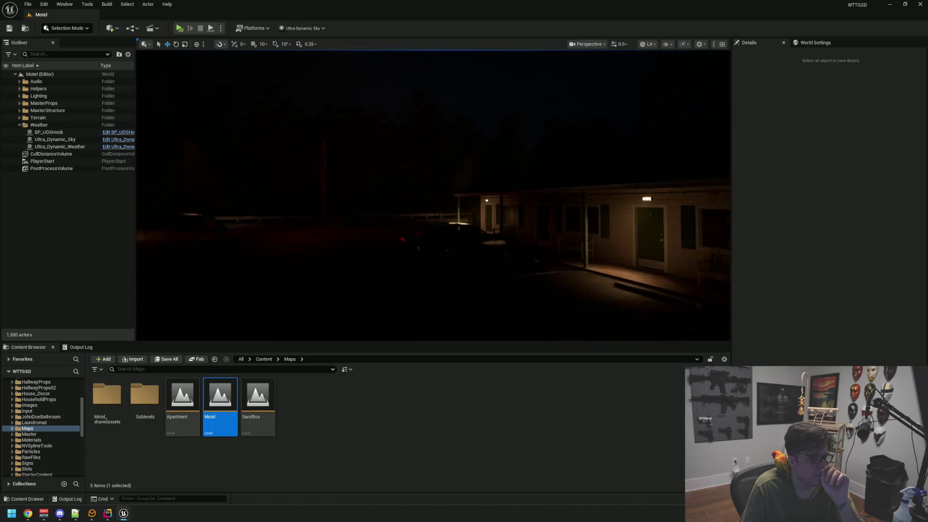
pyautogui.moveTo(381, 189); pyautogui.dragTo(381, 159)
pyautogui.moveTo(338, 237); pyautogui.dragTo(324, 237)
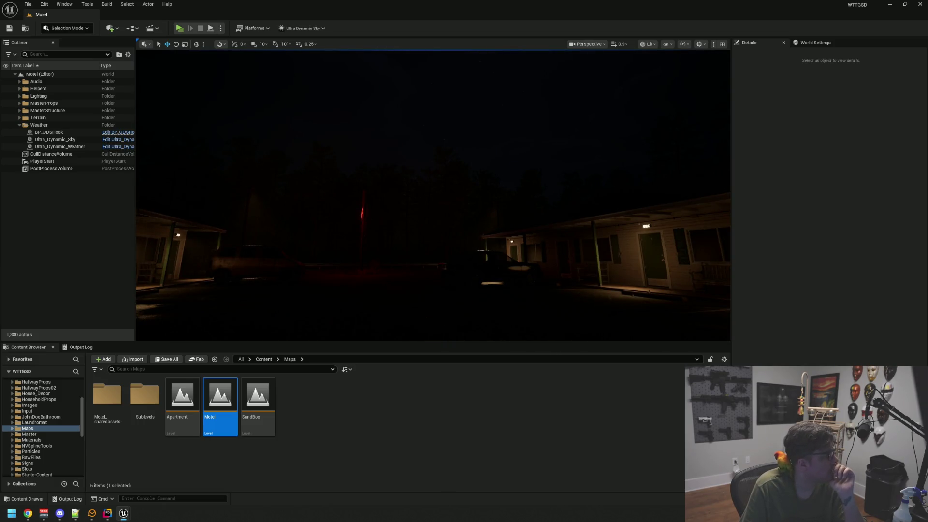
# Step: Select and deselect Ultra_Dynamic_Weather, then launch the level in Play in Standalone Game
pyautogui.click(63, 147)
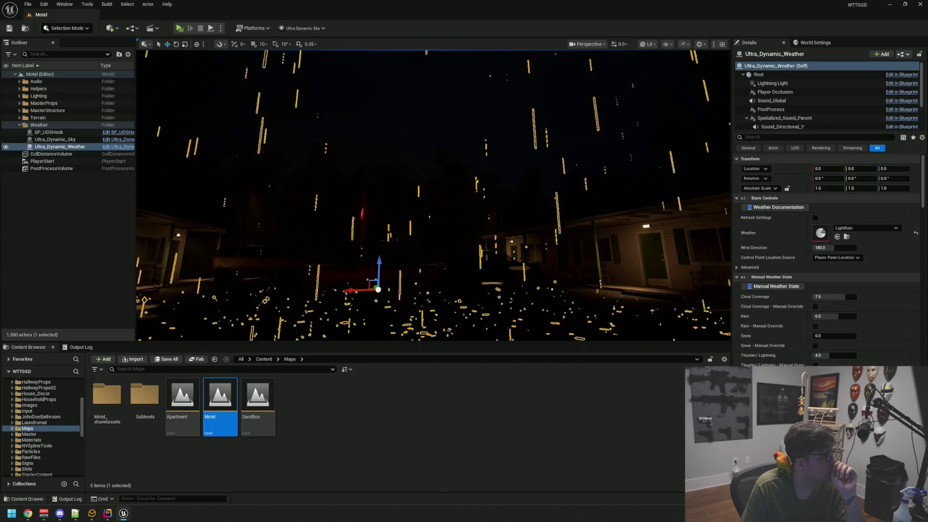
pyautogui.moveTo(229, 241); pyautogui.dragTo(375, 198)
pyautogui.press('Escape')
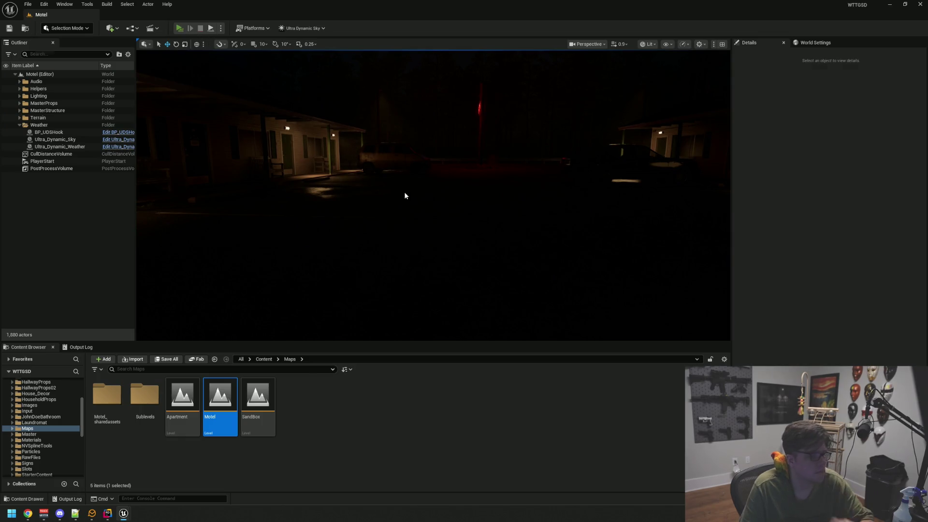
pyautogui.hotkey('alt', 'p')
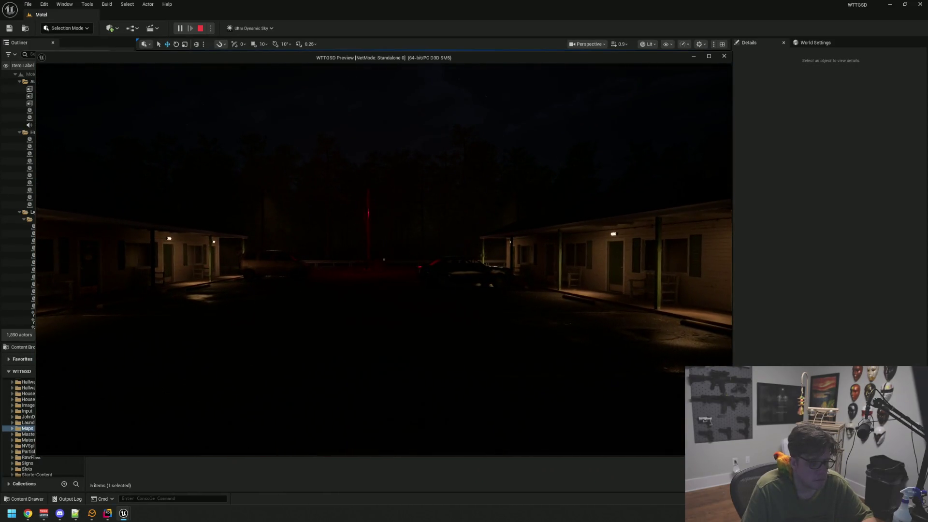
# Step: Stop the standalone preview with Esc and tilt the editor view up slightly
pyautogui.press('Escape')
pyautogui.moveTo(690, 226); pyautogui.dragTo(686, 212)
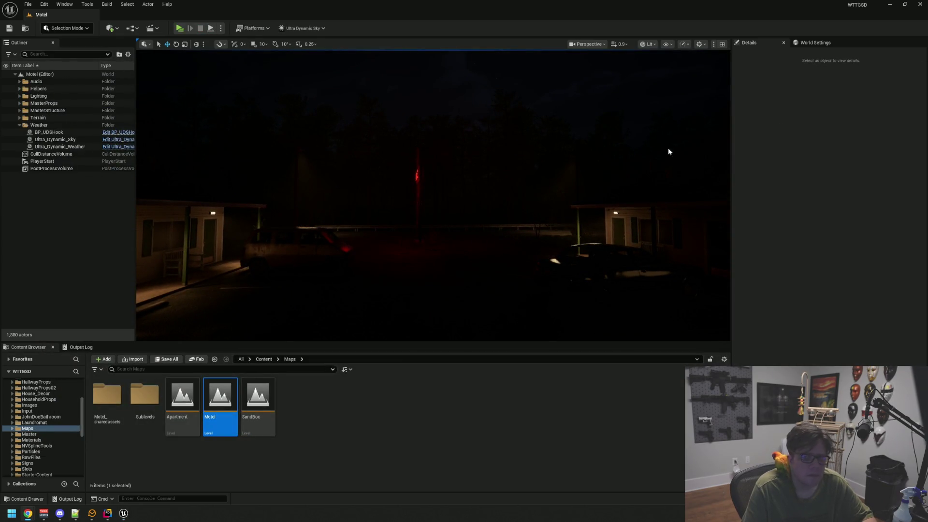
# Step: Select Ultra_Dynamic_Weather and run Refresh Settings
pyautogui.moveTo(686, 212)
pyautogui.mouseDown()
pyautogui.moveTo(685, 156)
pyautogui.moveTo(689, 208)
pyautogui.moveTo(611, 212)
pyautogui.mouseUp()
pyautogui.moveTo(299, 179); pyautogui.dragTo(298, 179)
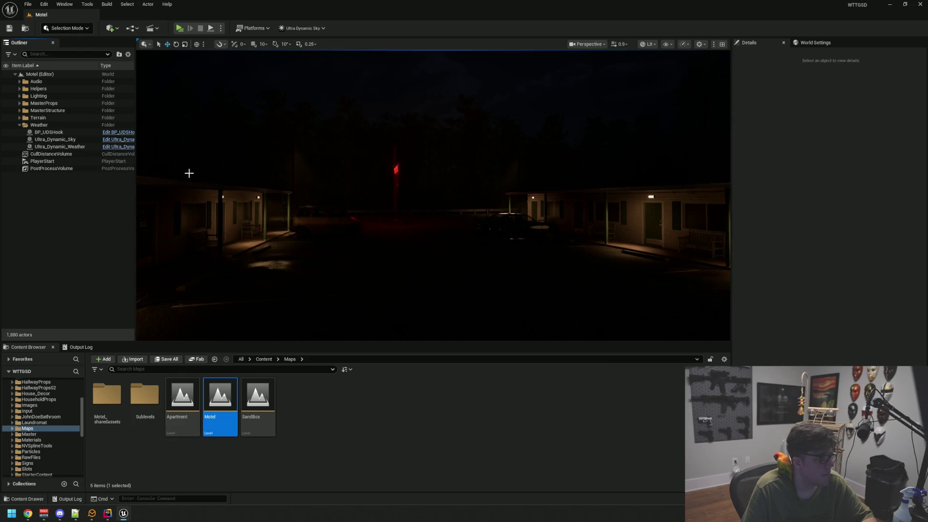
pyautogui.moveTo(189, 174); pyautogui.dragTo(188, 140)
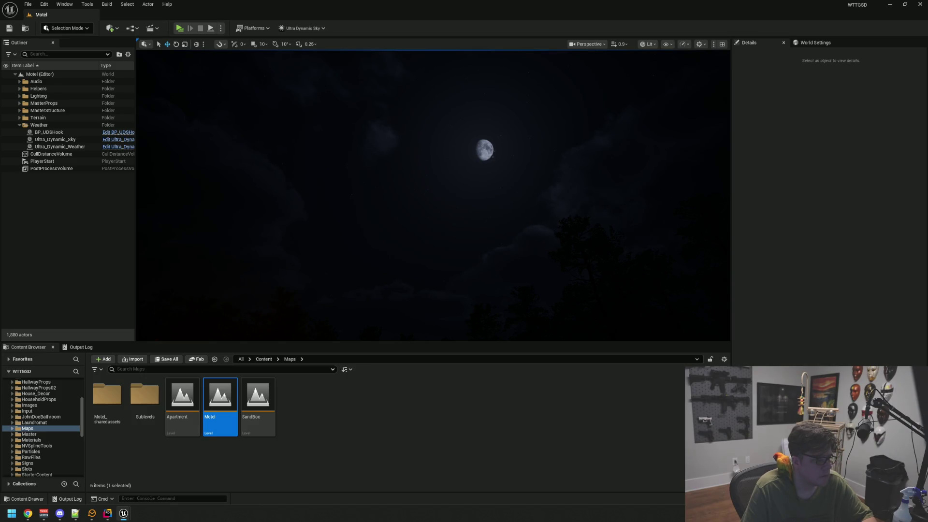
pyautogui.click(67, 147)
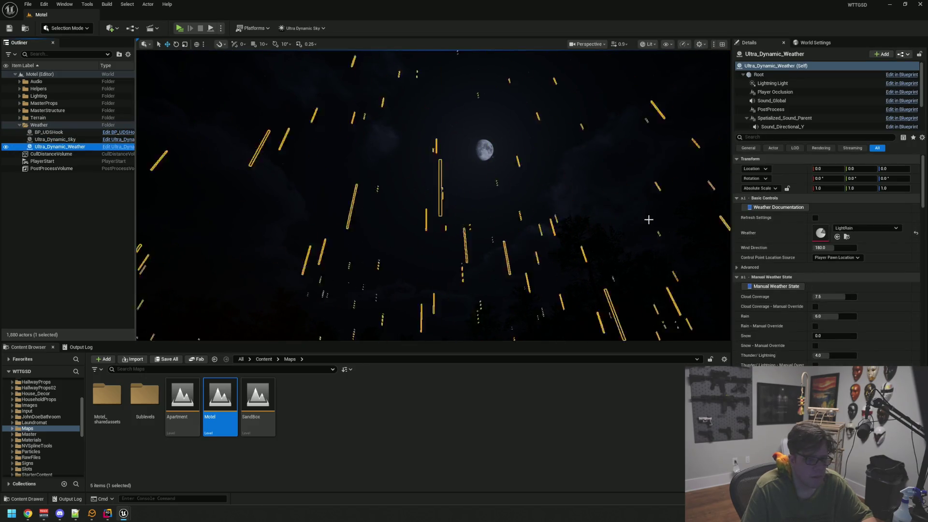
pyautogui.click(815, 217)
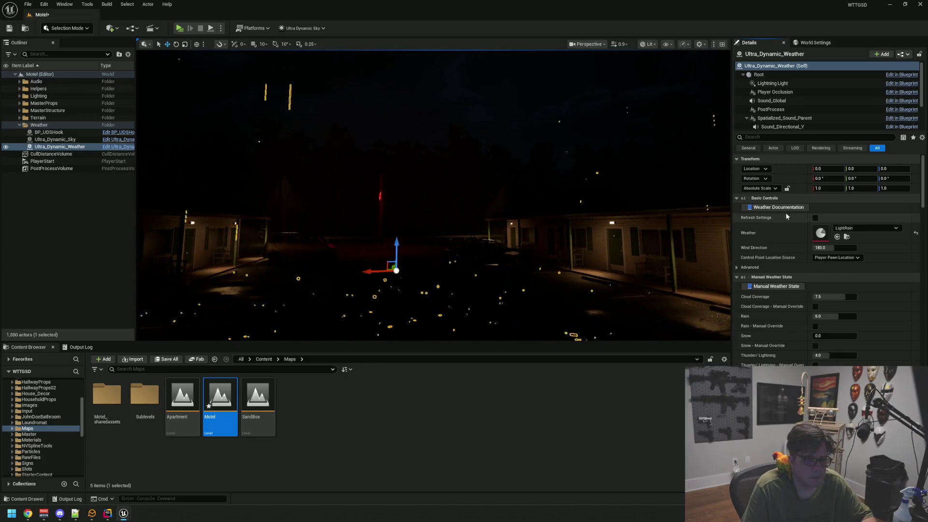
# Step: Reselect Ultra_Dynamic_Weather, save the Motel level, and show the Weather data assets
pyautogui.moveTo(434, 193); pyautogui.dragTo(459, 203)
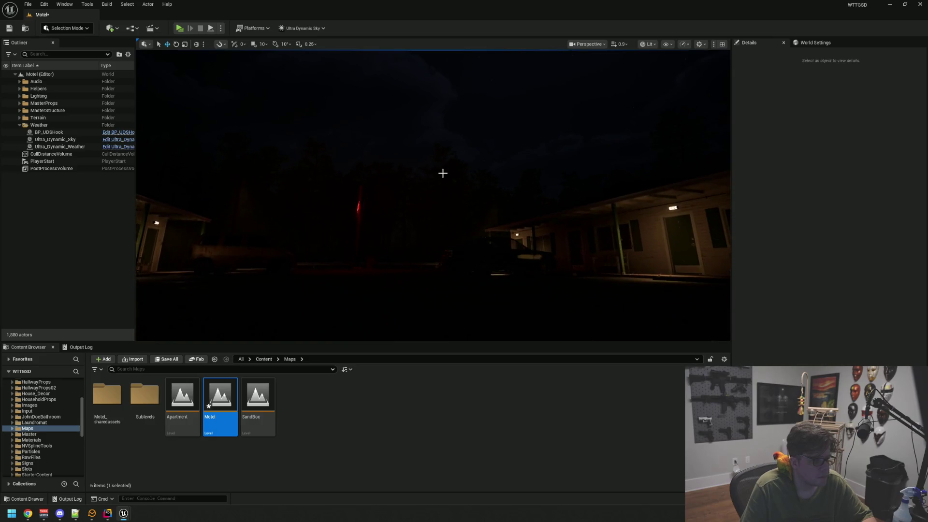
pyautogui.moveTo(443, 172)
pyautogui.mouseDown()
pyautogui.moveTo(443, 145)
pyautogui.moveTo(444, 179)
pyautogui.moveTo(435, 180)
pyautogui.mouseUp()
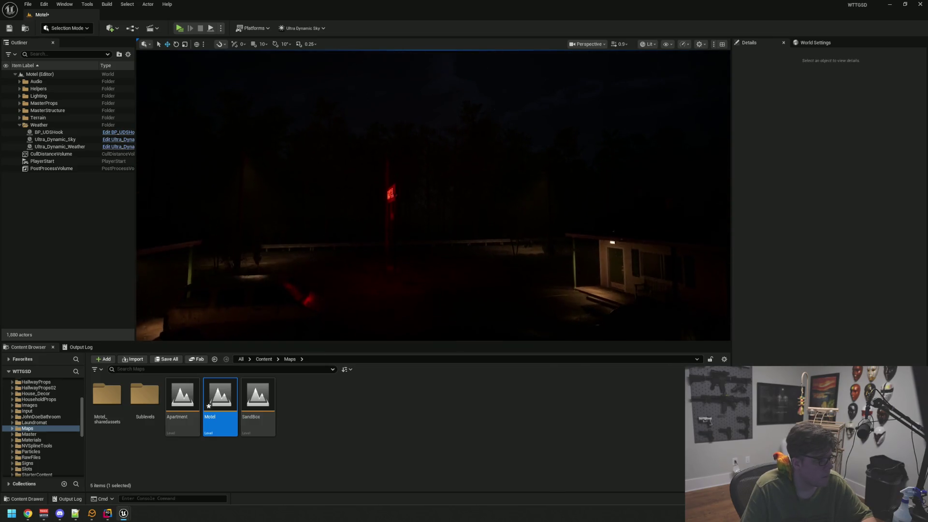
pyautogui.click(73, 155)
pyautogui.press('Up')
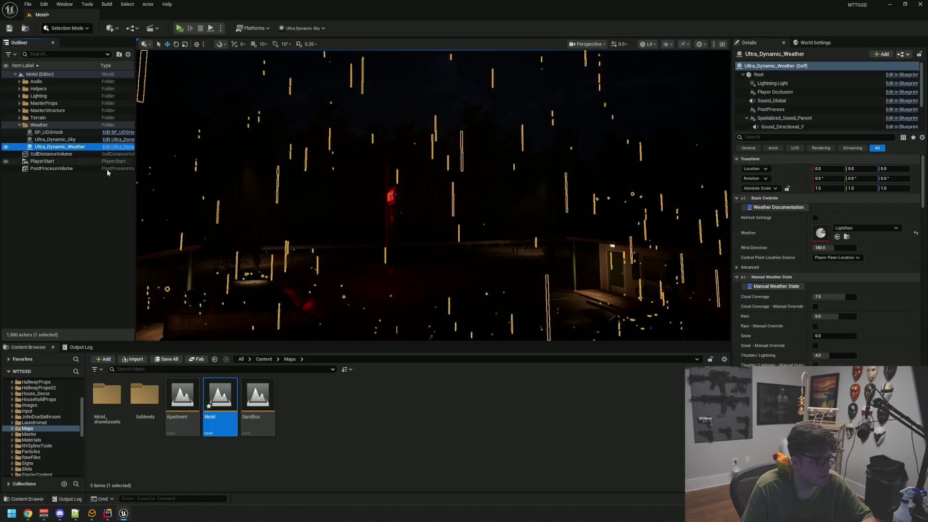
pyautogui.hotkey('ctrl', 's')
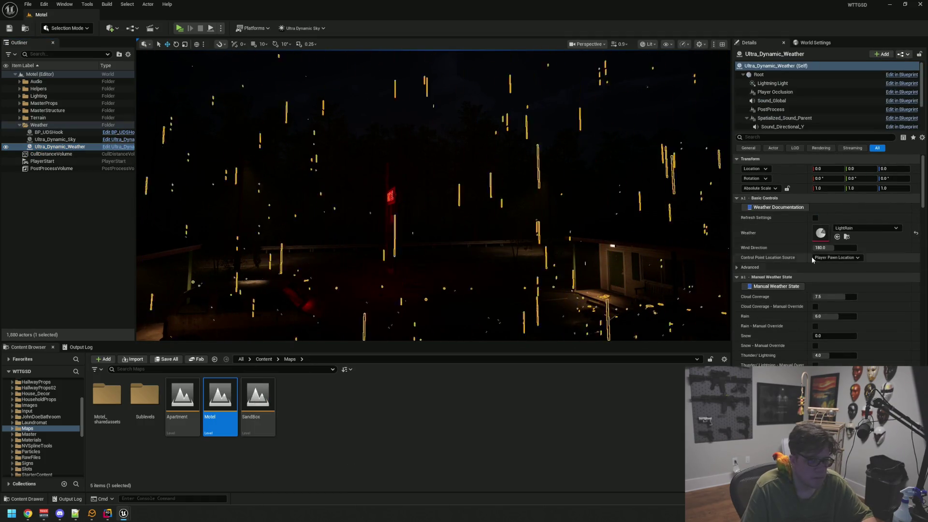
pyautogui.click(847, 239)
# Step: Replace the LightRain weather preset with DefaultWeather, look around the scene, and save the Motel map
pyautogui.moveTo(144, 395); pyautogui.dragTo(765, 259)
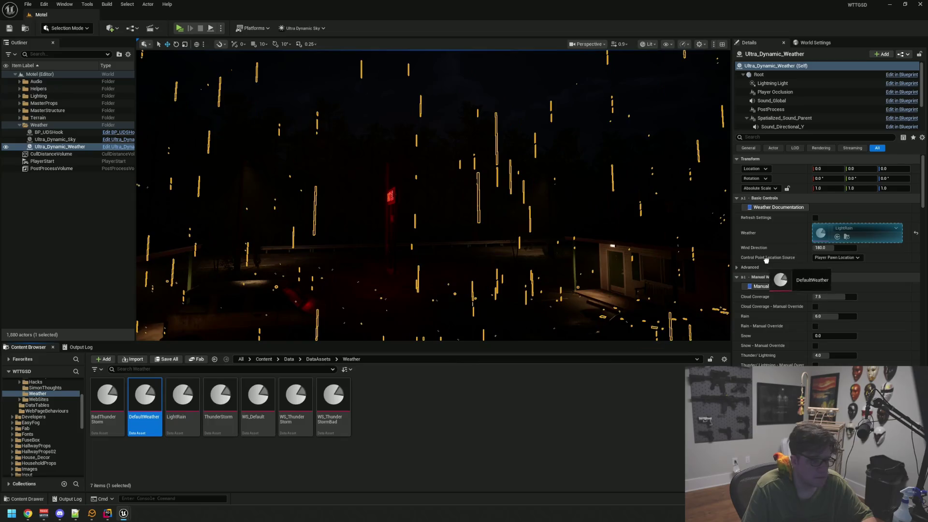
pyautogui.moveTo(813, 236); pyautogui.dragTo(542, 236)
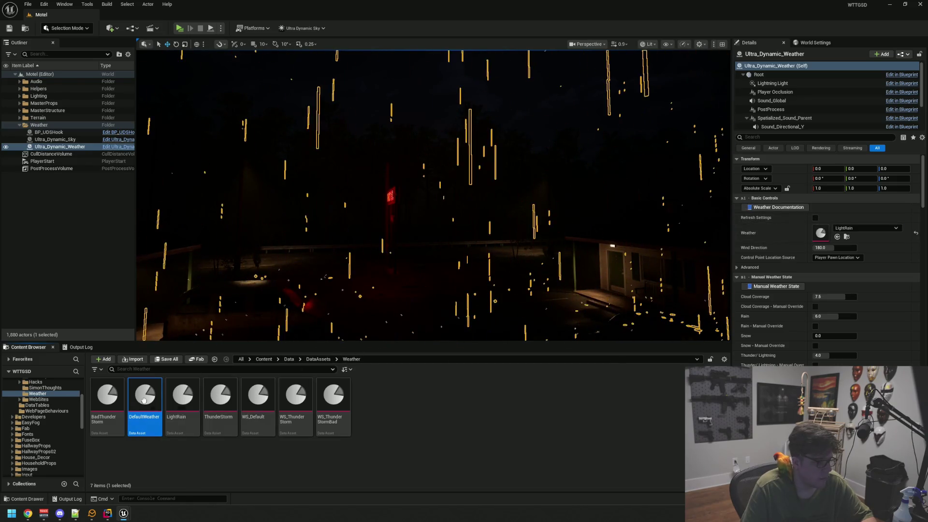
pyautogui.moveTo(816, 238); pyautogui.dragTo(816, 235)
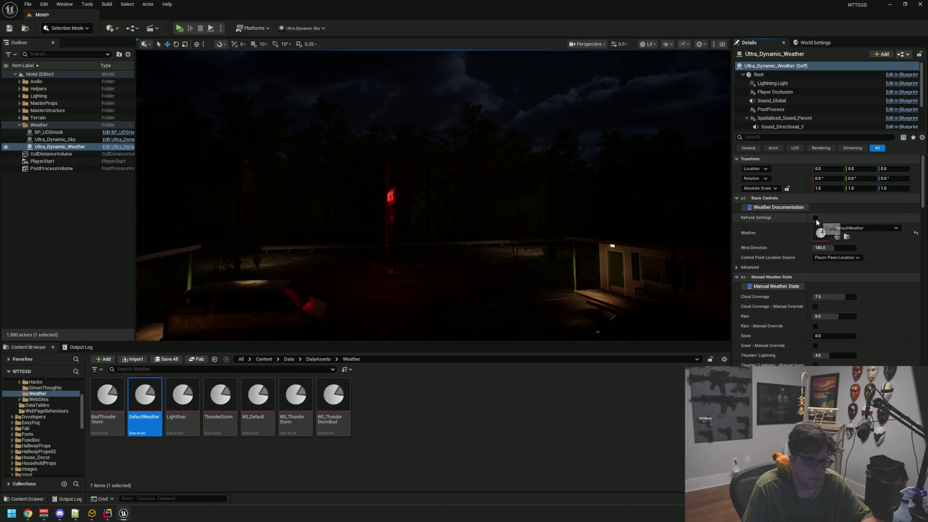
pyautogui.press('Escape')
pyautogui.moveTo(315, 244); pyautogui.dragTo(406, 244)
pyautogui.scroll(1, 315, 245)
pyautogui.hotkey('ctrl', 's')
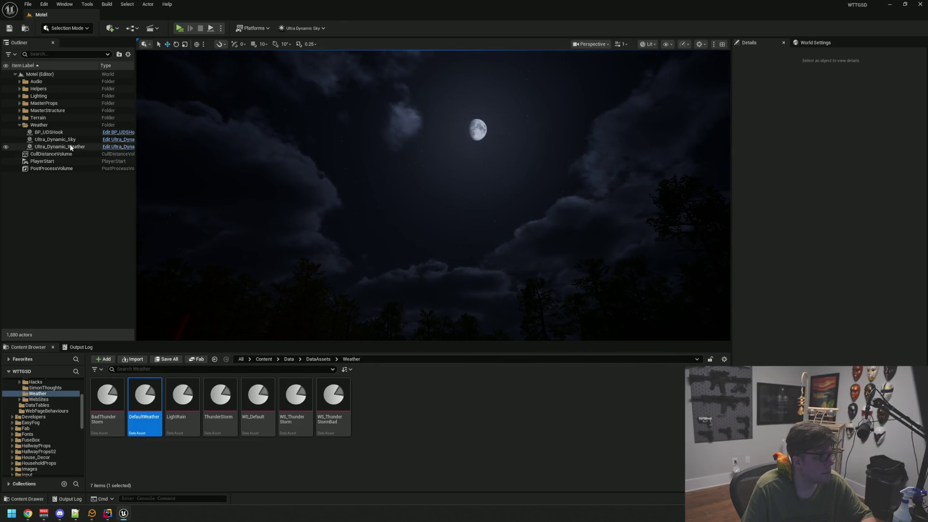
# Step: Select Ultra_Dynamic_Sky, try Sky Mode 2D Dynamic Clouds, then return it to Static Clouds
pyautogui.click(77, 140)
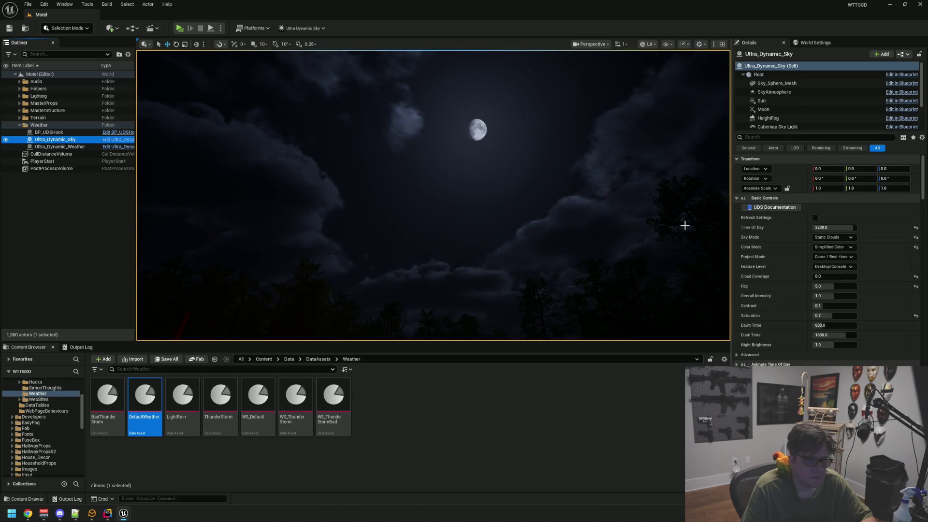
pyautogui.moveTo(685, 226); pyautogui.dragTo(685, 225)
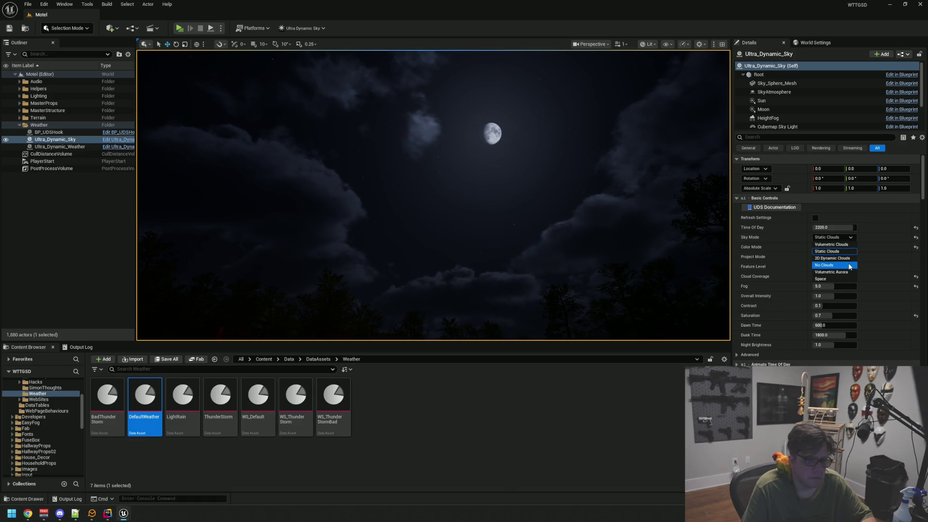
pyautogui.click(851, 259)
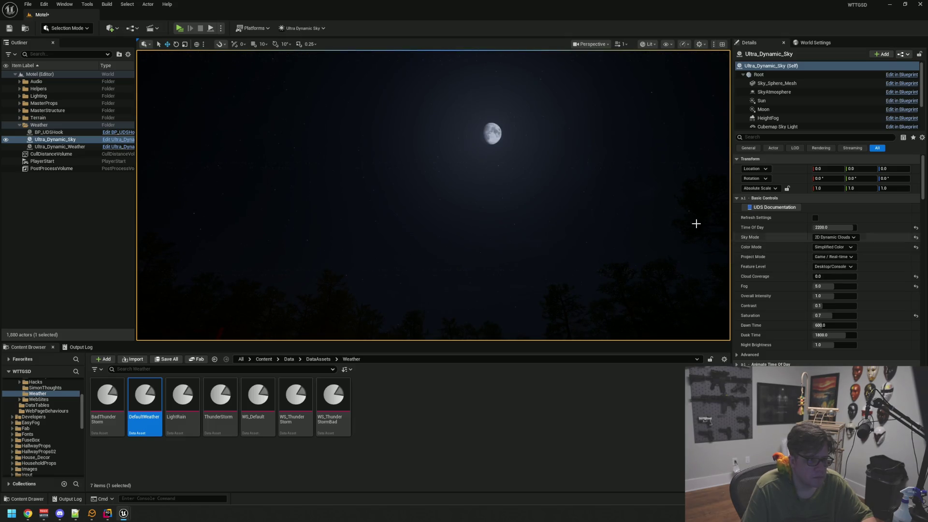
pyautogui.moveTo(696, 222); pyautogui.dragTo(696, 221)
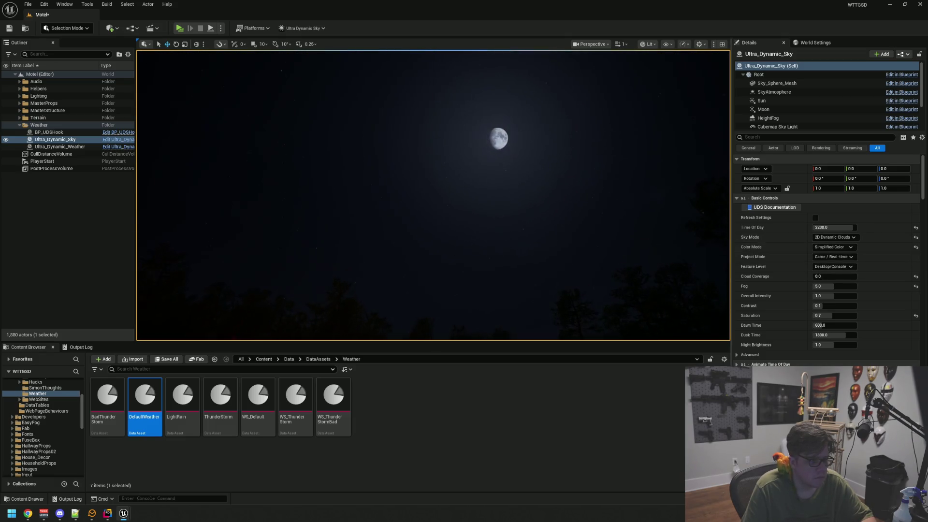
pyautogui.click(829, 252)
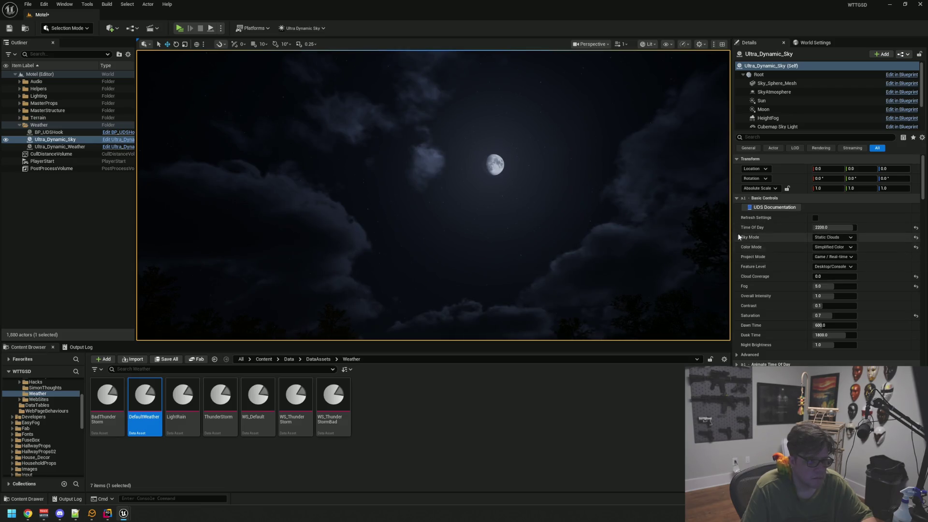
pyautogui.moveTo(720, 232); pyautogui.dragTo(720, 232)
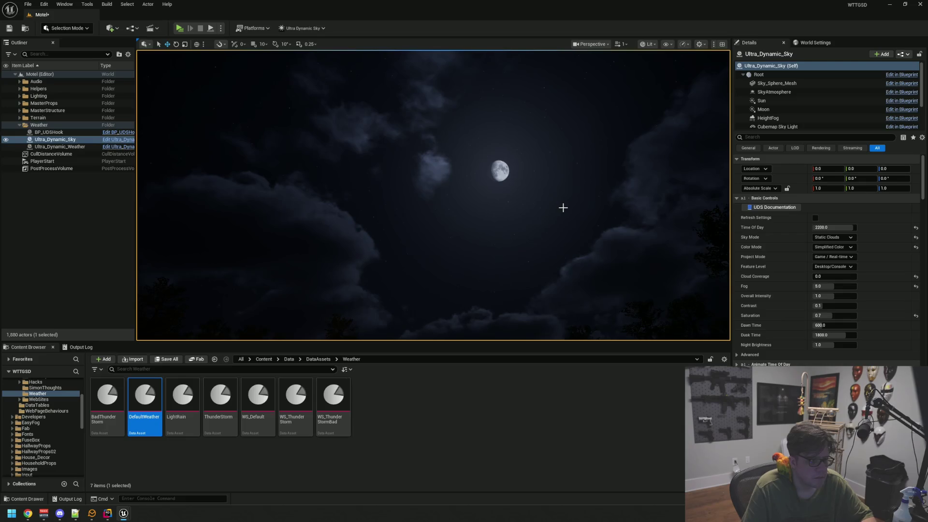
pyautogui.moveTo(563, 208); pyautogui.dragTo(562, 207)
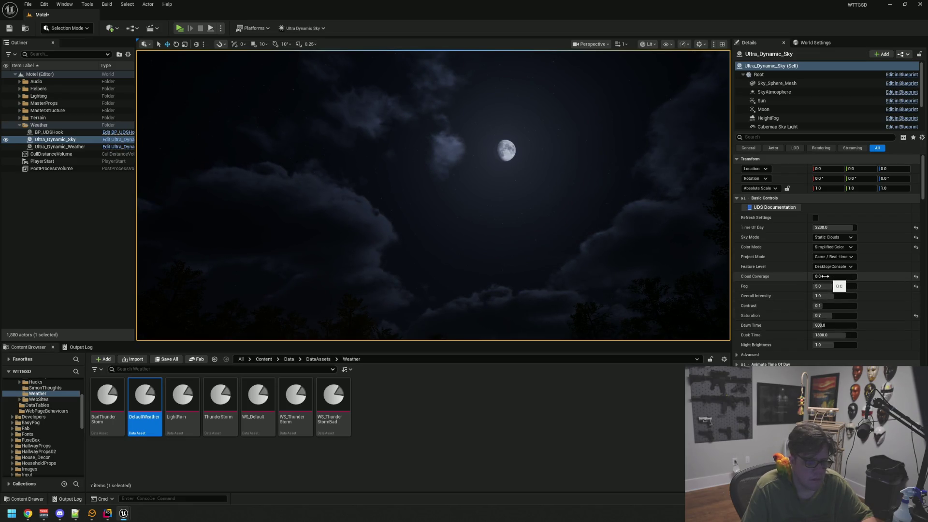
# Step: Collapse the Volumetric Clouds settings and edit the static clouds rotation value
pyautogui.scroll(-3, 800, 275)
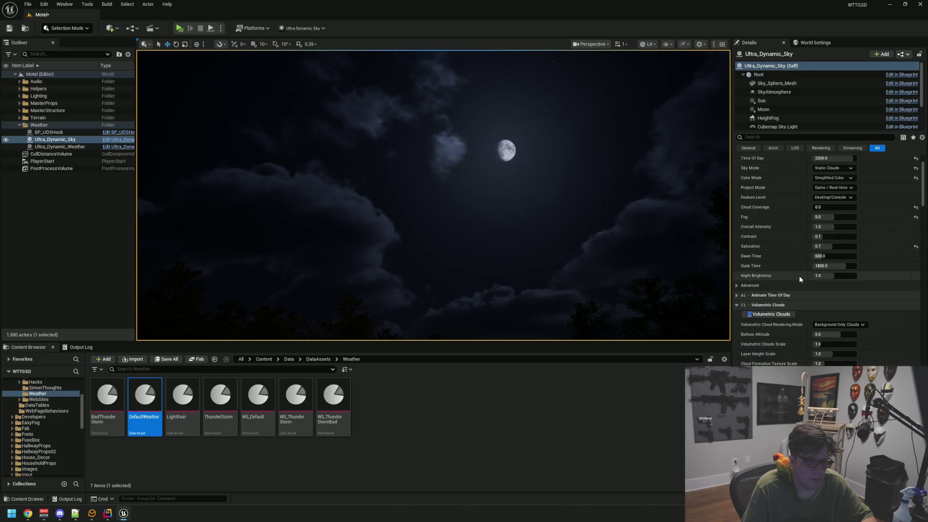
pyautogui.click(780, 305)
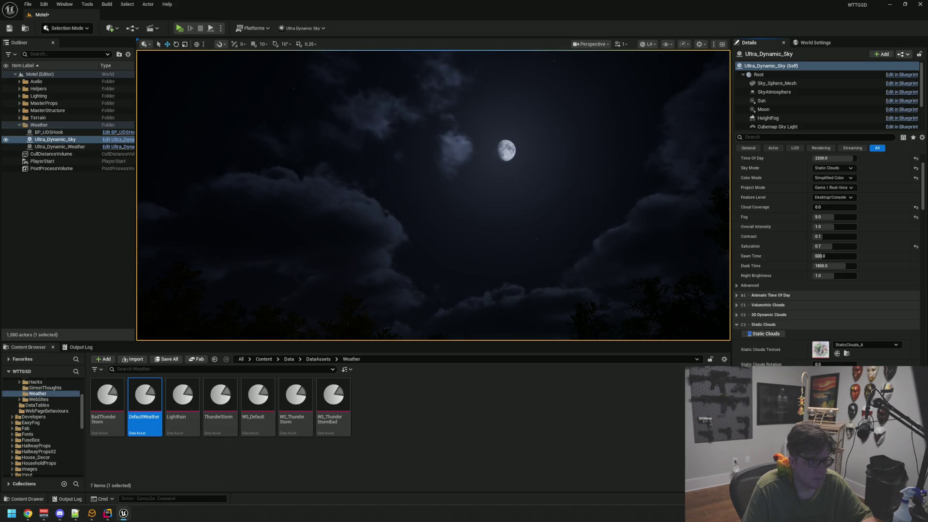
pyautogui.moveTo(564, 236); pyautogui.dragTo(581, 226)
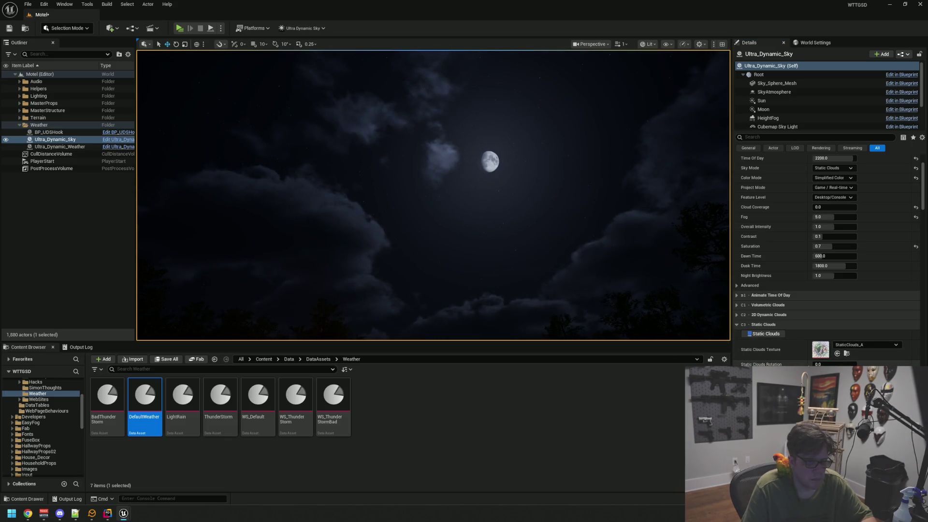
pyautogui.click(816, 364)
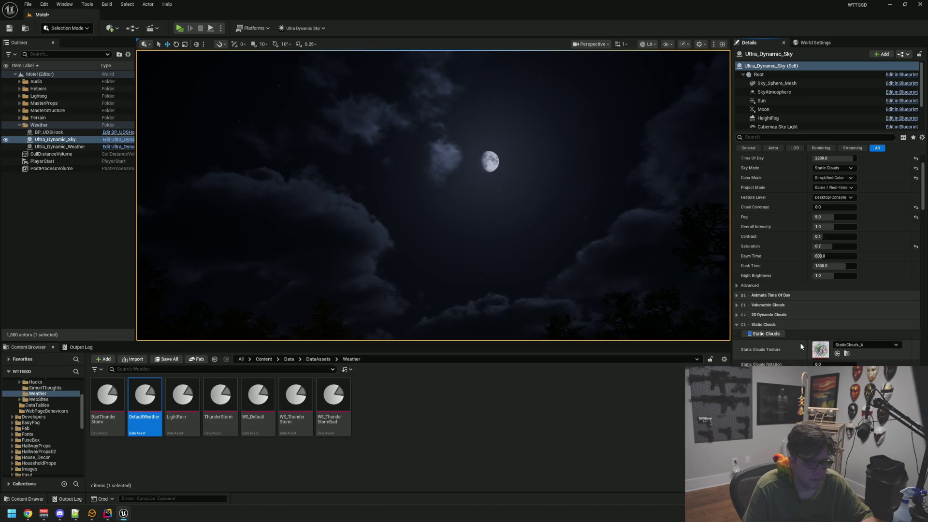
pyautogui.scroll(-3, 800, 346)
pyautogui.scroll(6, 777, 329)
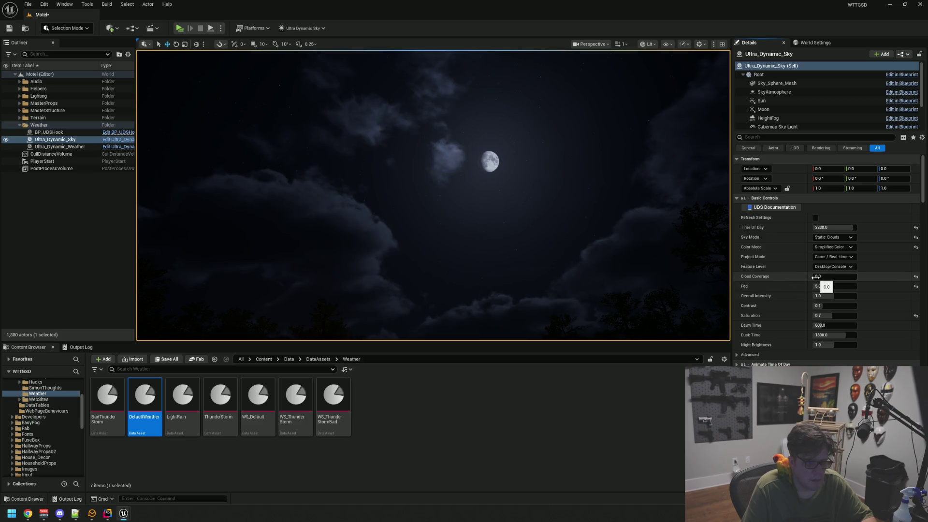
# Step: Override Cloud Coverage, test heavier coverage, then set it back to 0
pyautogui.moveTo(815, 277); pyautogui.dragTo(839, 278)
pyautogui.click(553, 271)
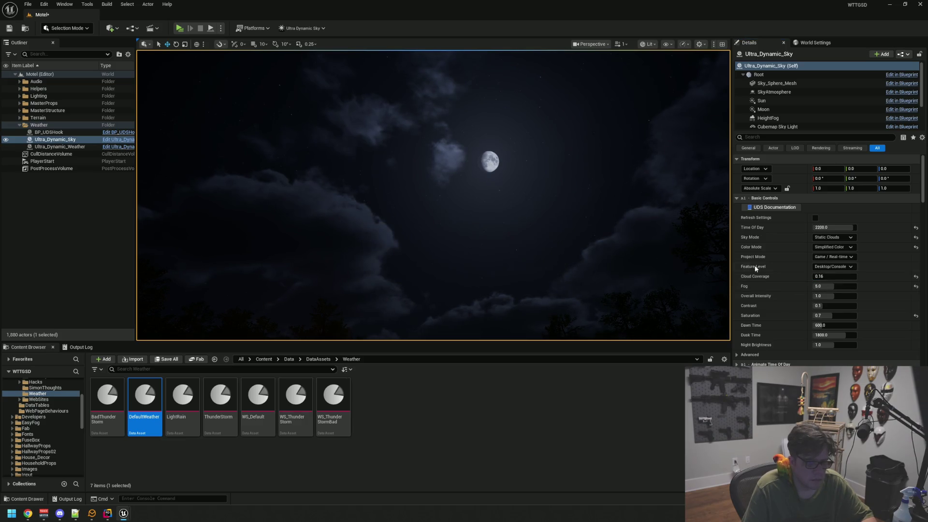
pyautogui.moveTo(830, 277); pyautogui.dragTo(813, 277)
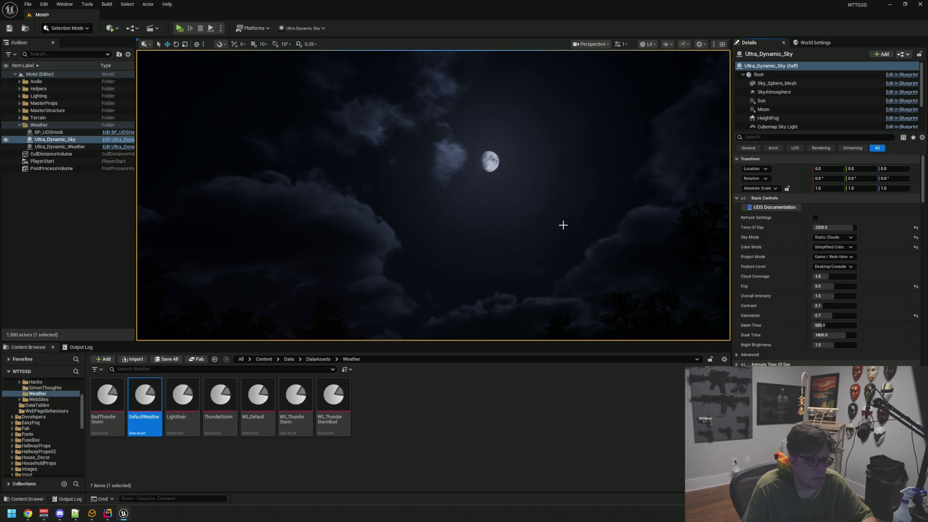
pyautogui.moveTo(564, 222); pyautogui.dragTo(537, 220)
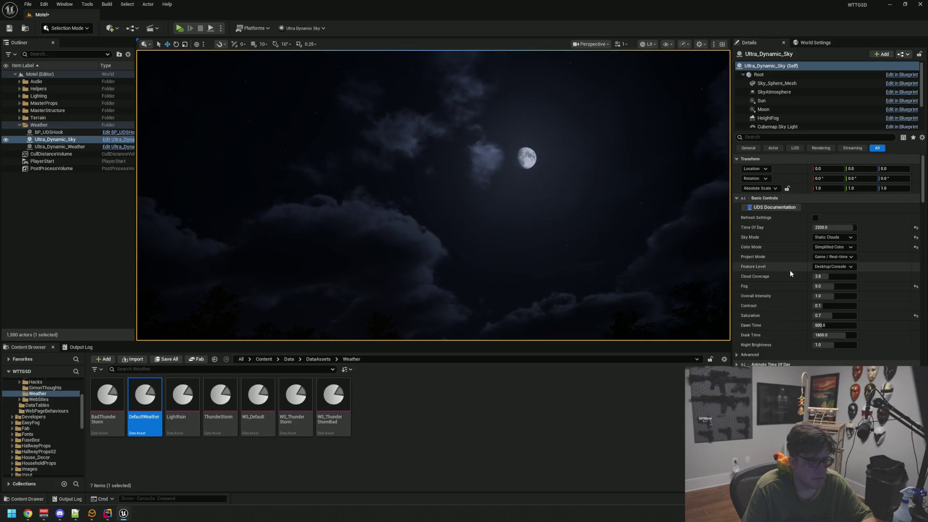
pyautogui.click(836, 276)
pyautogui.write('-0')
pyautogui.press('Return')
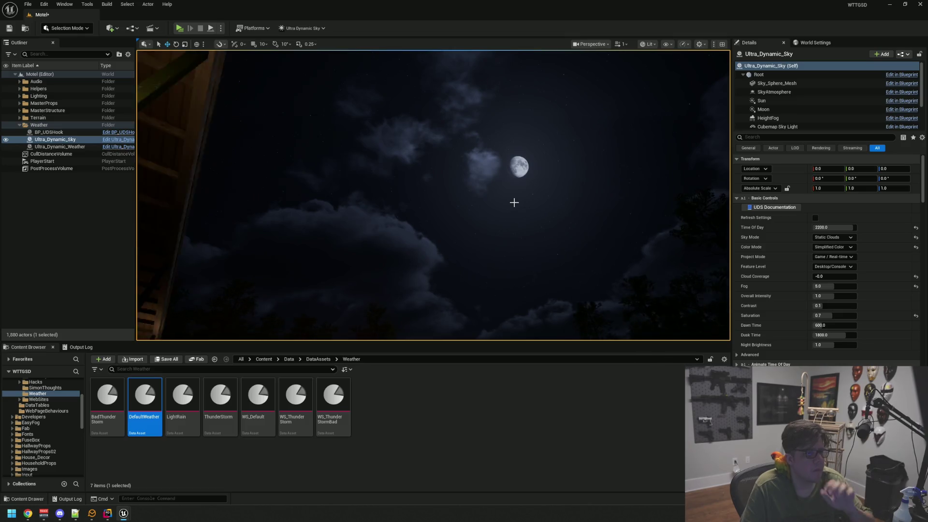
pyautogui.moveTo(512, 201)
pyautogui.mouseDown()
pyautogui.moveTo(396, 205)
pyautogui.moveTo(422, 209)
pyautogui.mouseUp()
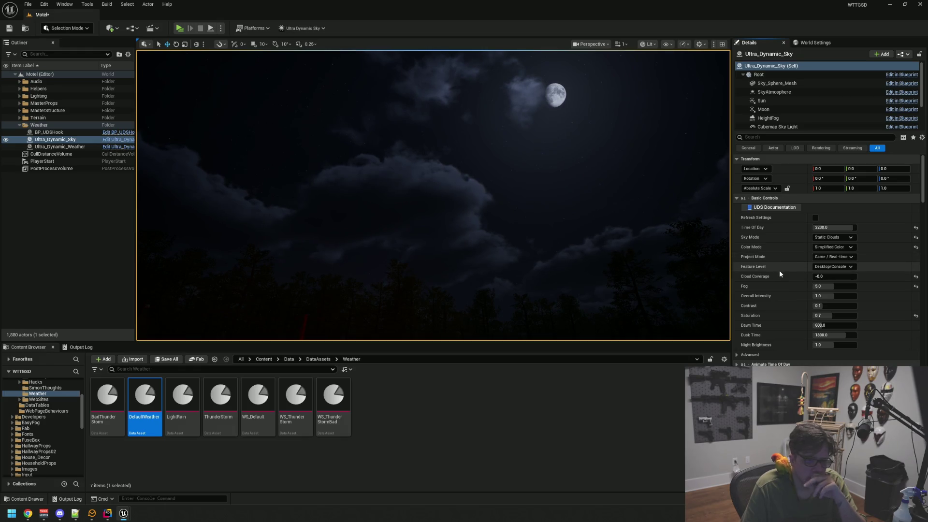
pyautogui.scroll(-2, 772, 276)
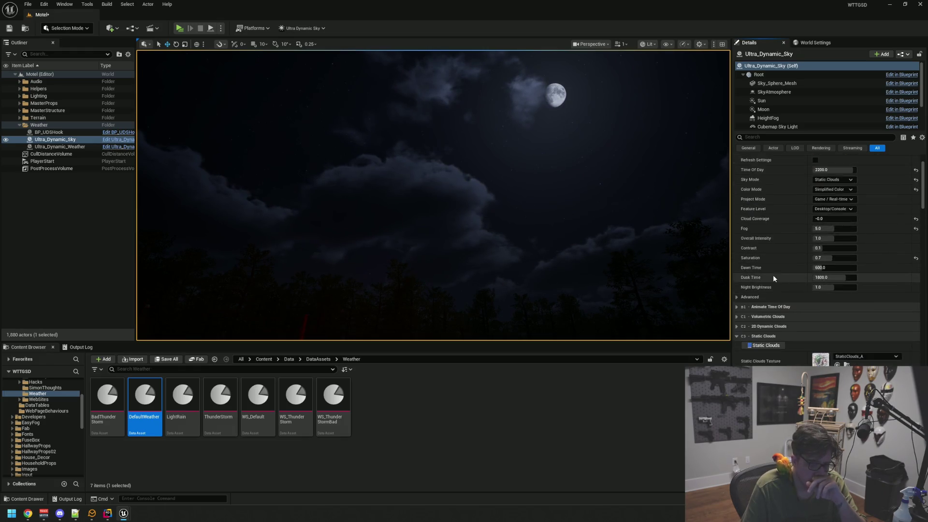
pyautogui.scroll(-7, 771, 270)
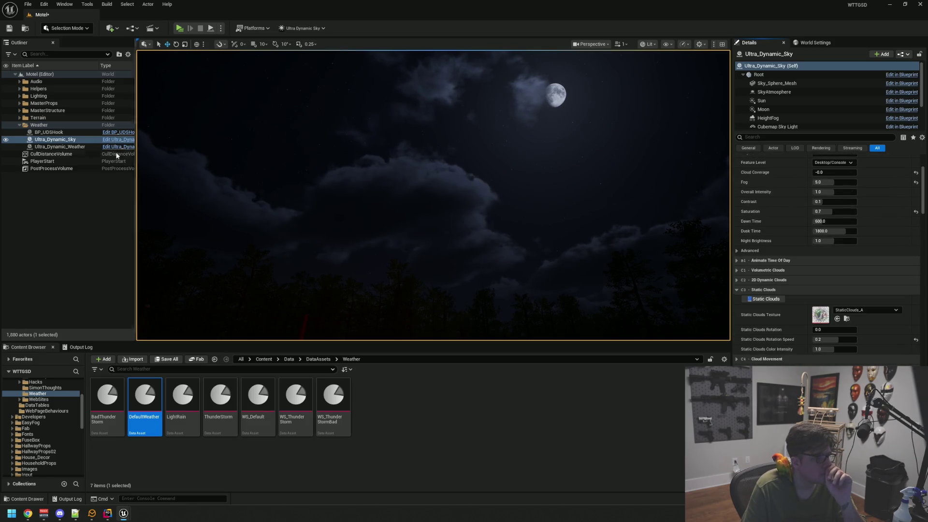
# Step: Turn off Ultra_Dynamic_Weather's manual cloud coverage override and save the Motel level
pyautogui.click(58, 147)
pyautogui.scroll(6, 796, 299)
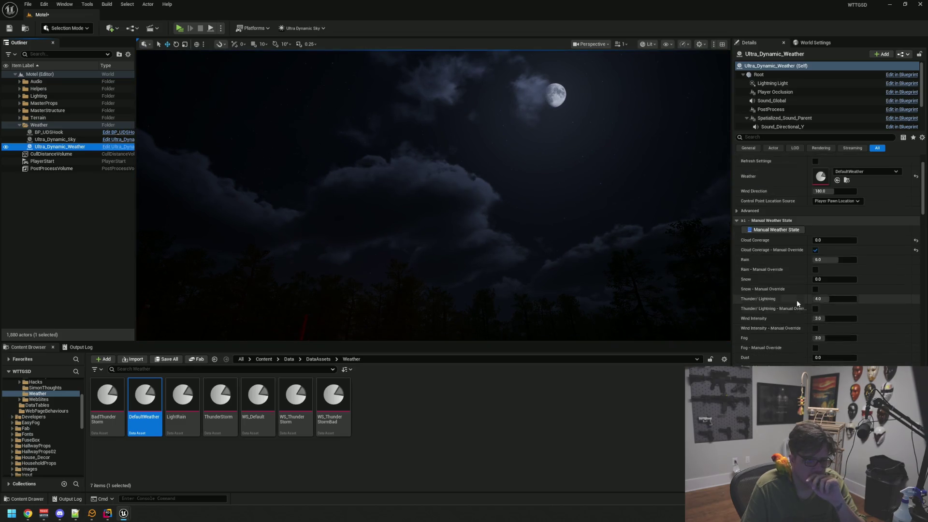
pyautogui.click(814, 262)
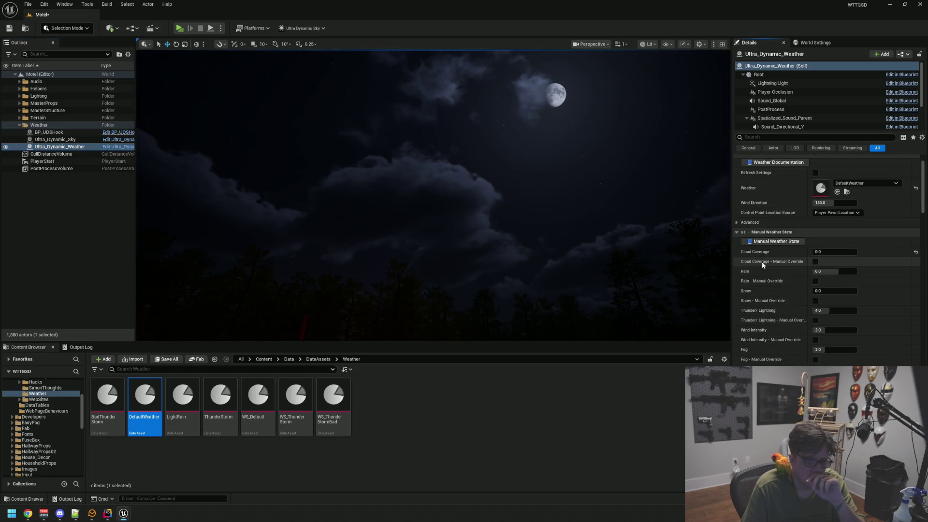
pyautogui.click(14, 29)
# Step: Reselect Ultra_Dynamic_Sky, collapse Moon settings, and show cloud movement (speed 0.35, direction 180.0)
pyautogui.click(55, 139)
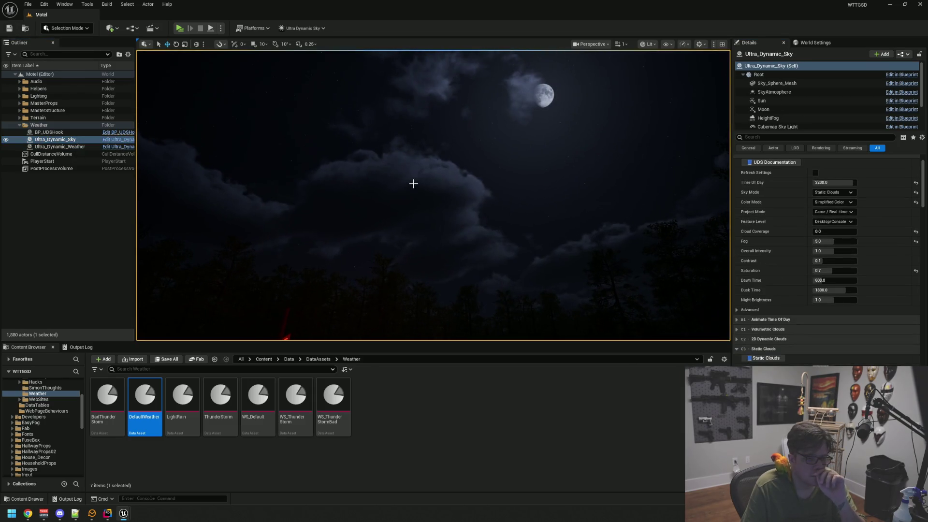
pyautogui.scroll(-5, 753, 278)
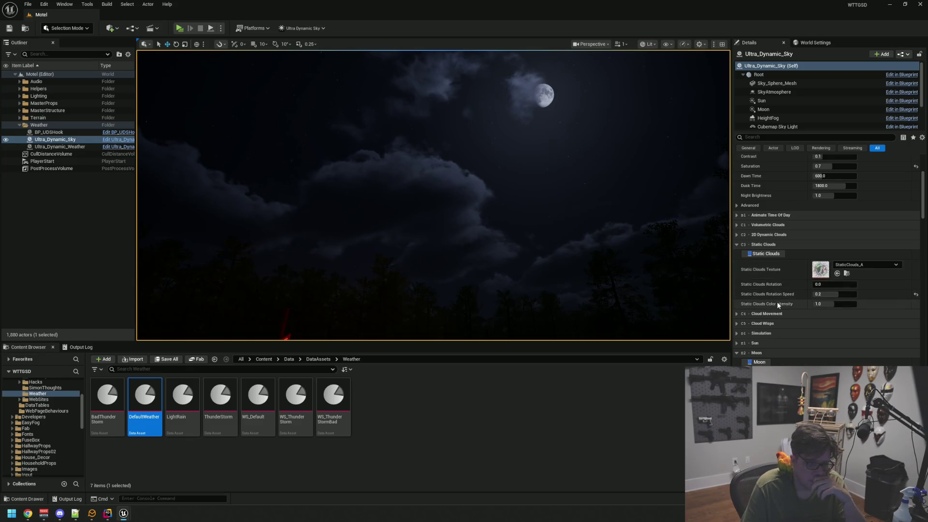
pyautogui.click(773, 353)
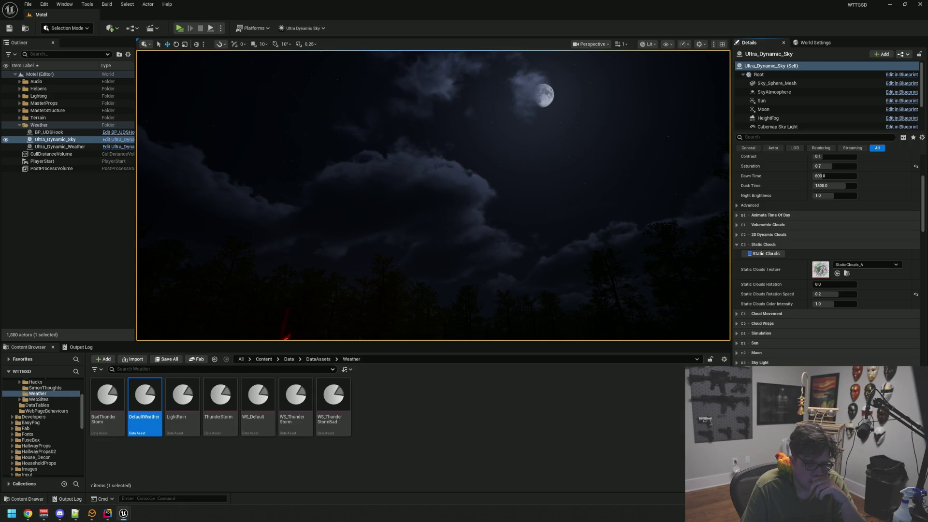
pyautogui.scroll(-4, 779, 338)
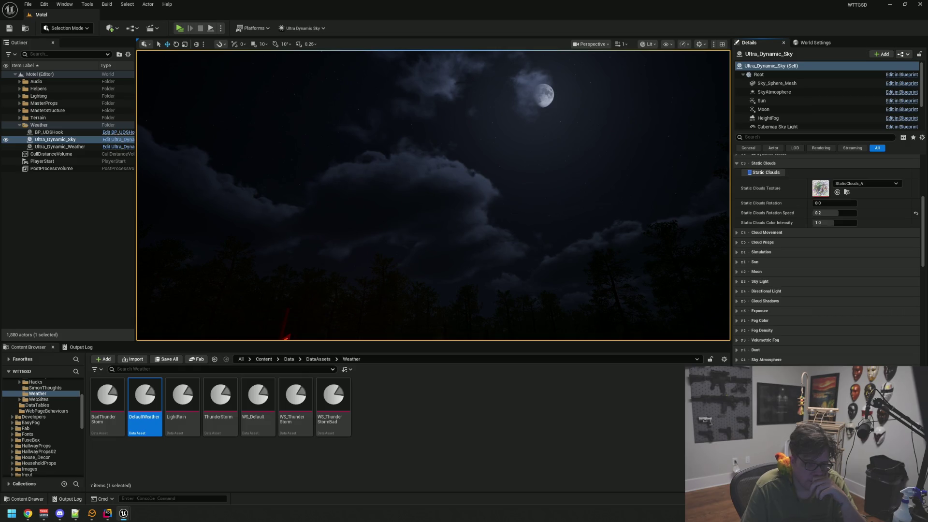
pyautogui.scroll(-3, 778, 353)
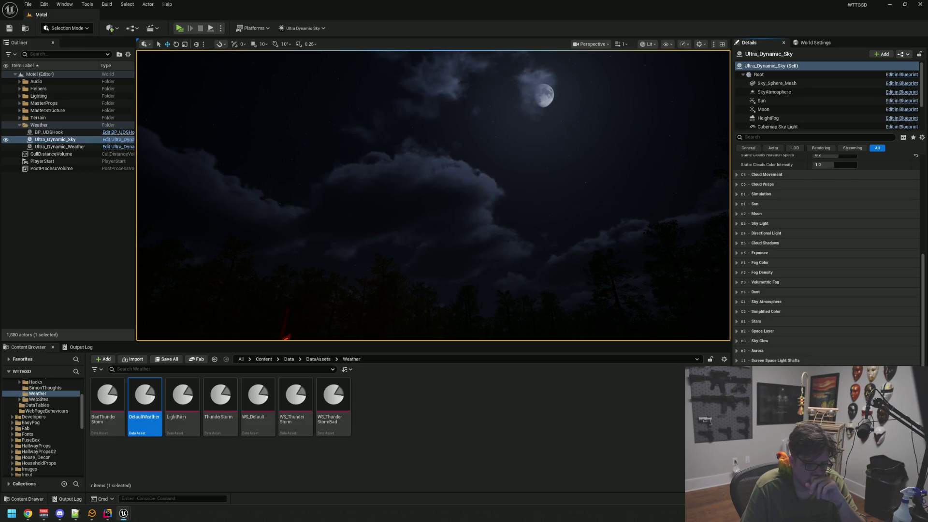
pyautogui.scroll(-4, 826, 260)
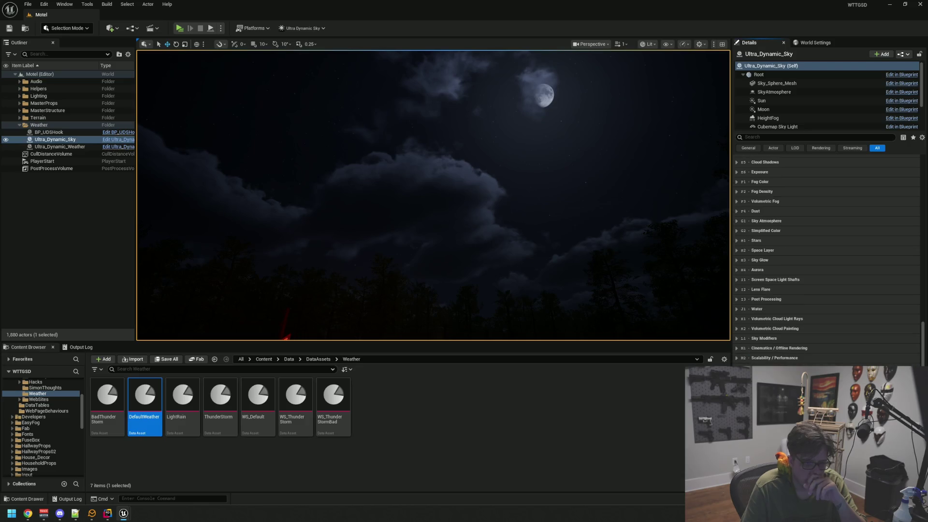
pyautogui.scroll(10, 787, 348)
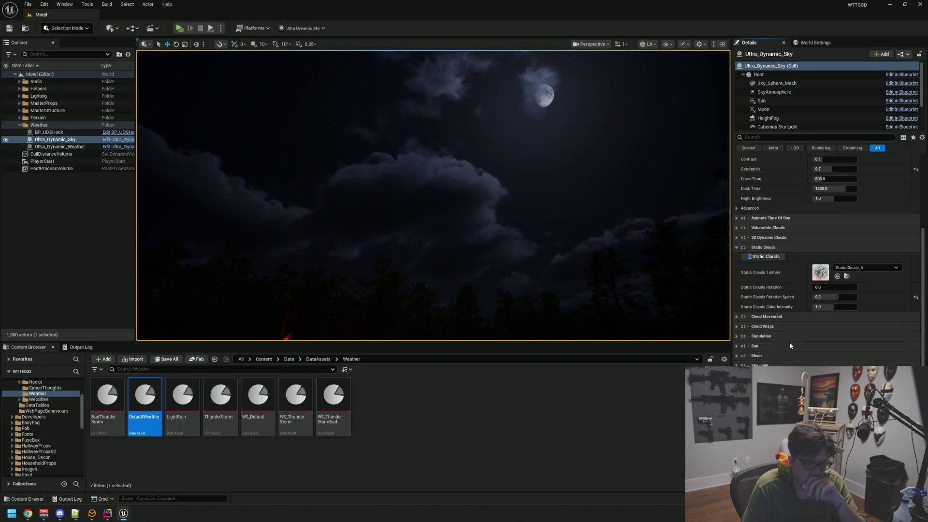
pyautogui.click(772, 317)
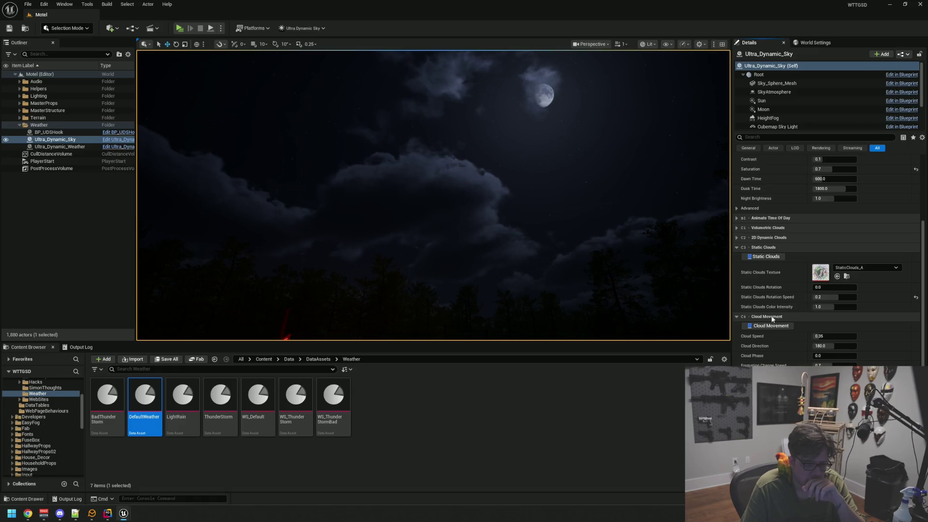
pyautogui.moveTo(435, 217)
pyautogui.mouseDown()
pyautogui.moveTo(445, 169)
pyautogui.moveTo(457, 159)
pyautogui.mouseUp()
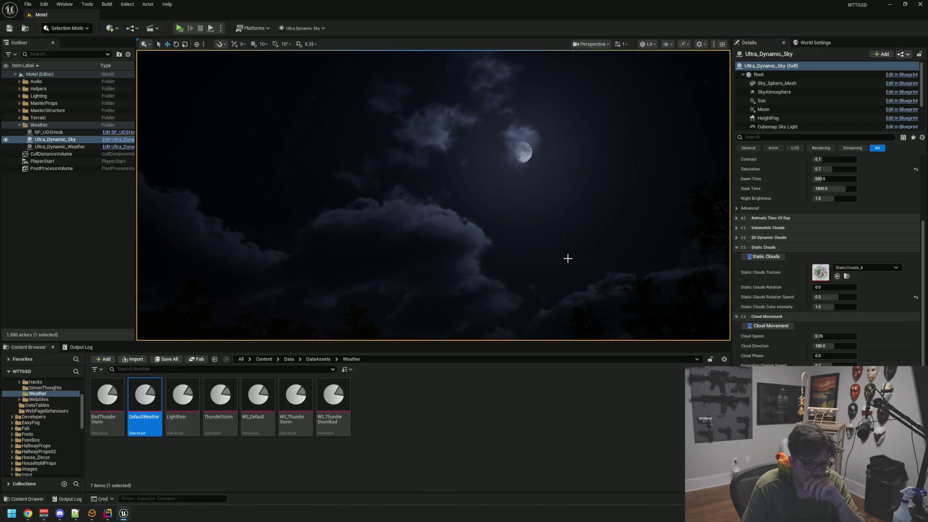
pyautogui.moveTo(821, 335)
pyautogui.mouseDown()
pyautogui.moveTo(831, 335)
pyautogui.moveTo(821, 337)
pyautogui.mouseUp()
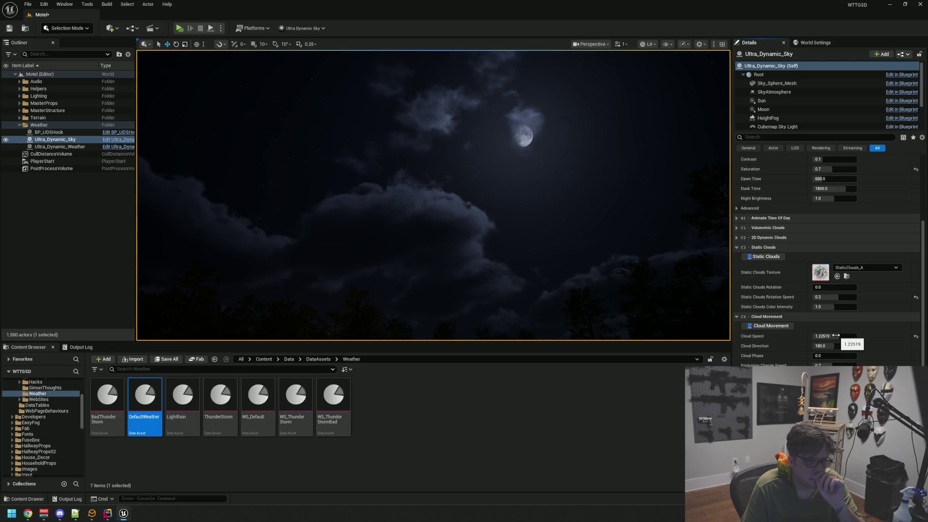
pyautogui.moveTo(835, 335); pyautogui.dragTo(849, 336)
pyautogui.click(821, 335)
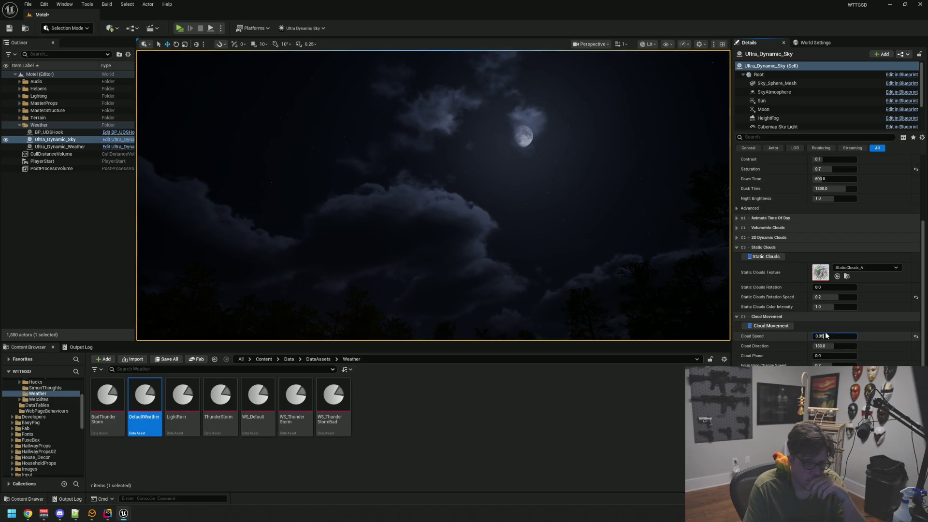
pyautogui.write('0.35')
pyautogui.press('Return')
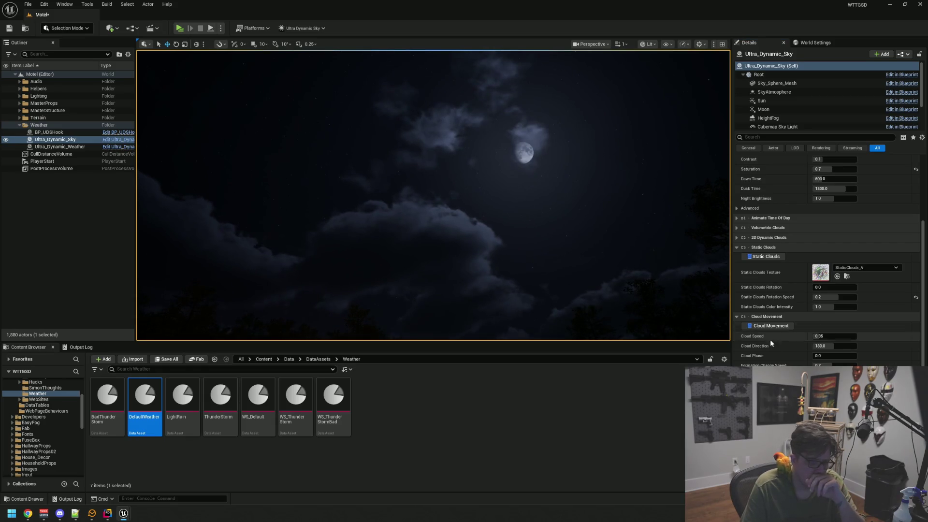
pyautogui.moveTo(816, 355); pyautogui.dragTo(822, 355)
pyautogui.click(822, 355)
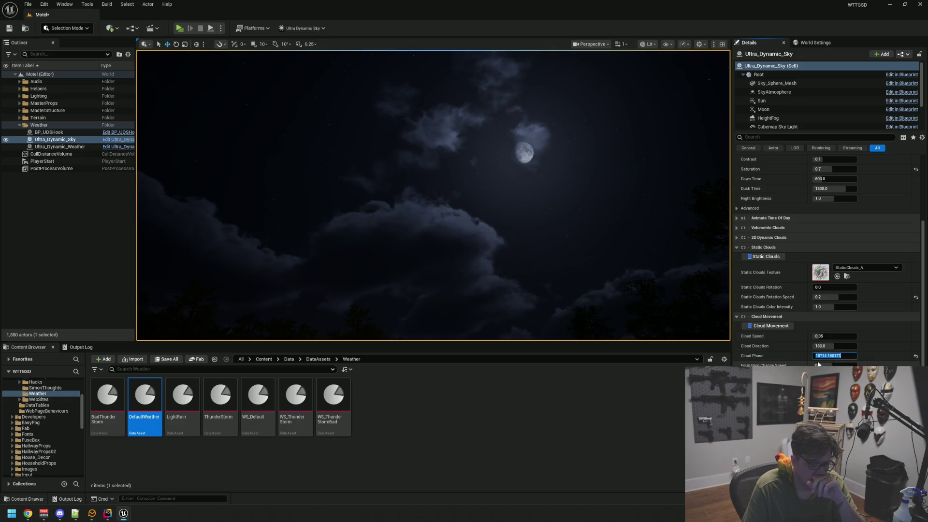
pyautogui.press('Return')
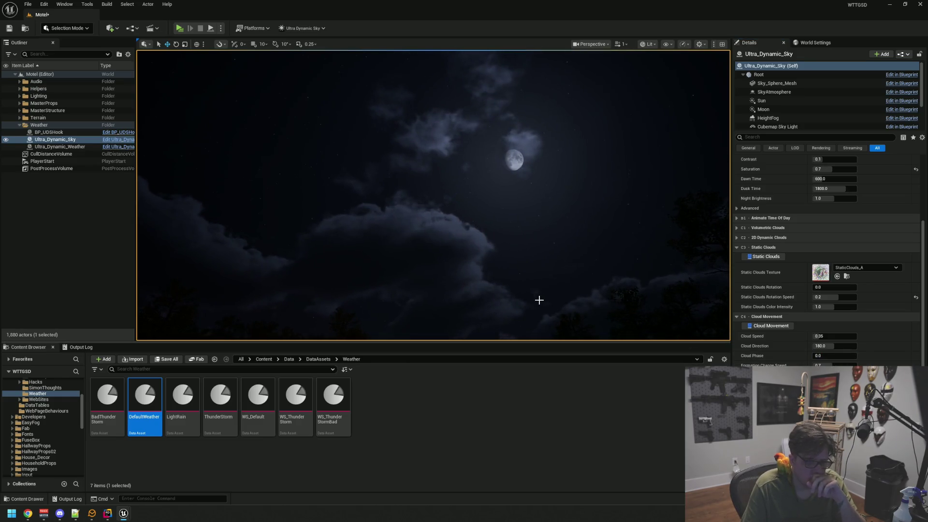
pyautogui.scroll(3, 756, 307)
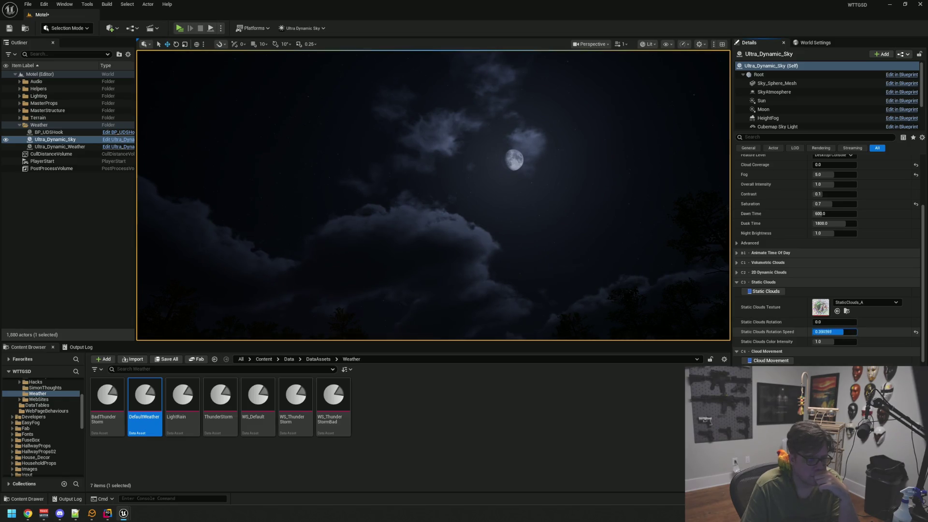
pyautogui.click(836, 332)
pyautogui.write('1')
pyautogui.press('Return')
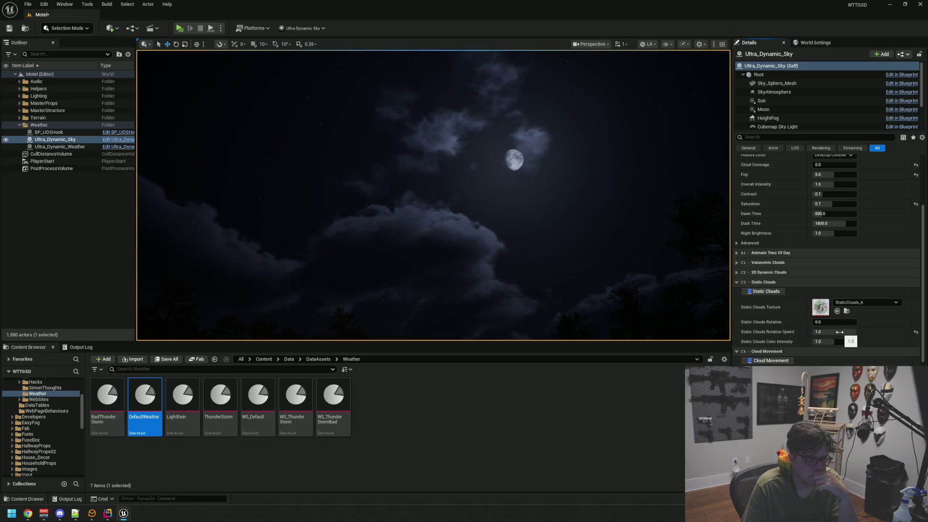
pyautogui.click(829, 331)
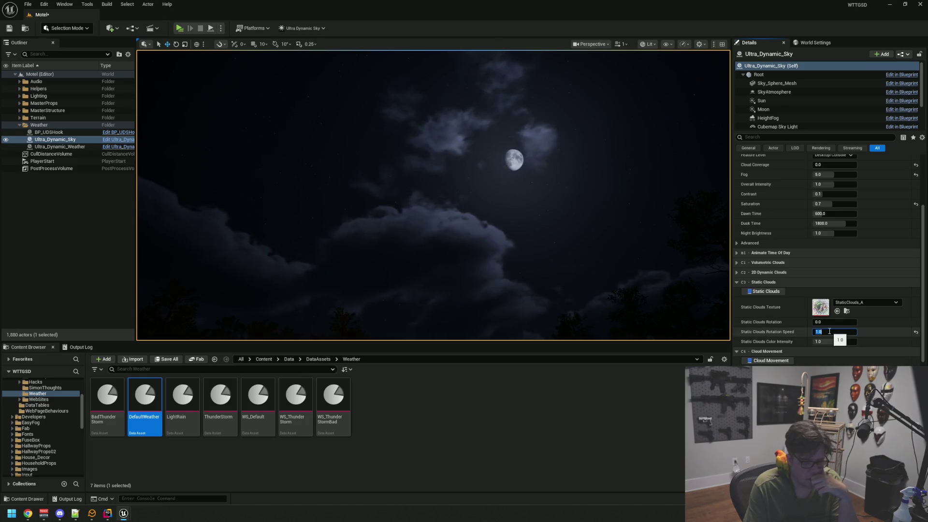
pyautogui.write('0.2')
pyautogui.press('Return')
pyautogui.moveTo(621, 268)
pyautogui.mouseDown()
pyautogui.moveTo(483, 240)
pyautogui.moveTo(459, 204)
pyautogui.moveTo(488, 249)
pyautogui.mouseUp()
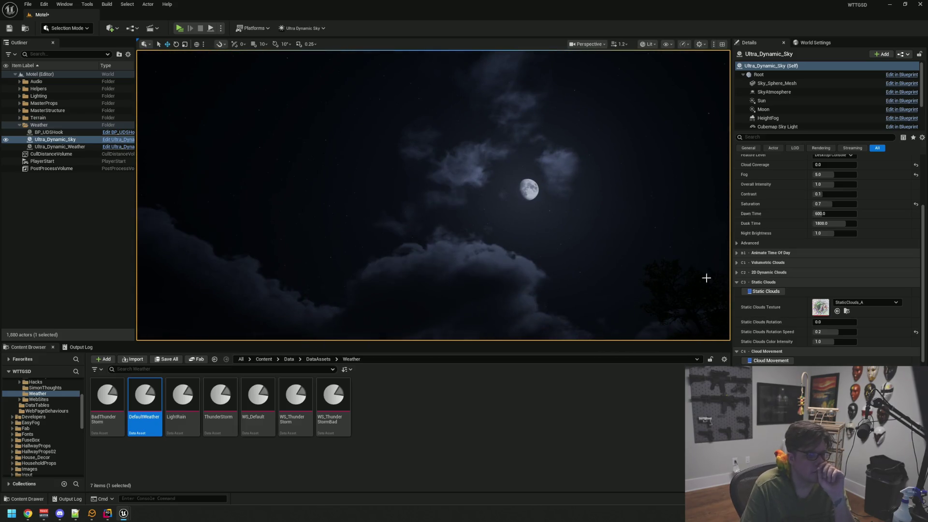
pyautogui.click(872, 303)
pyautogui.click(869, 411)
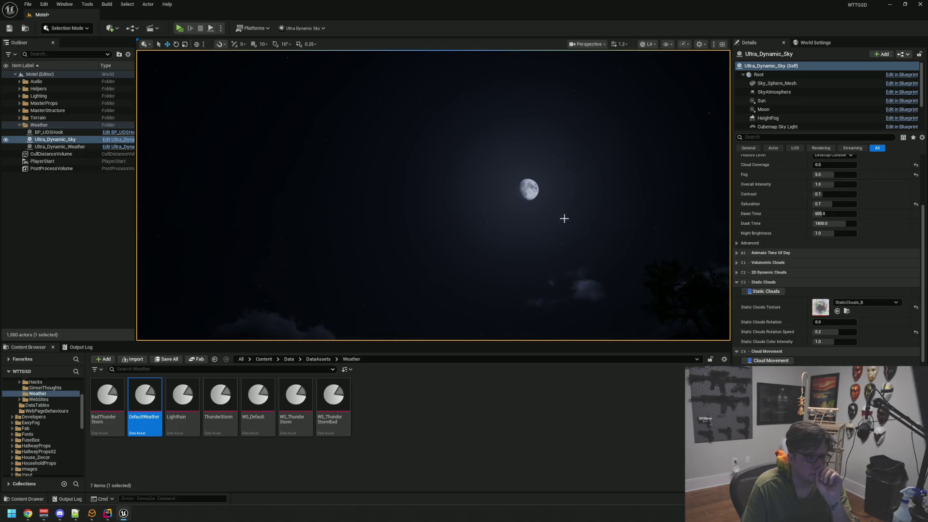
pyautogui.moveTo(564, 218); pyautogui.dragTo(567, 249)
pyautogui.click(879, 300)
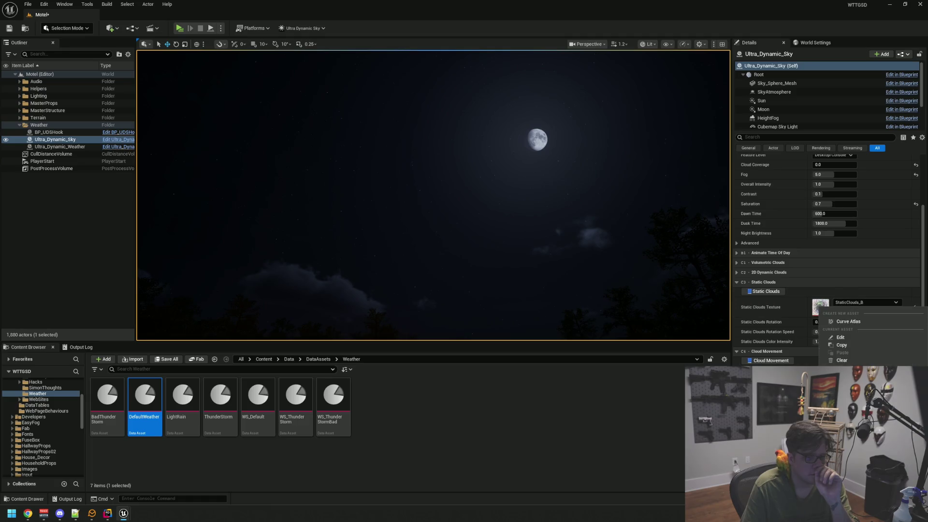
pyautogui.click(870, 420)
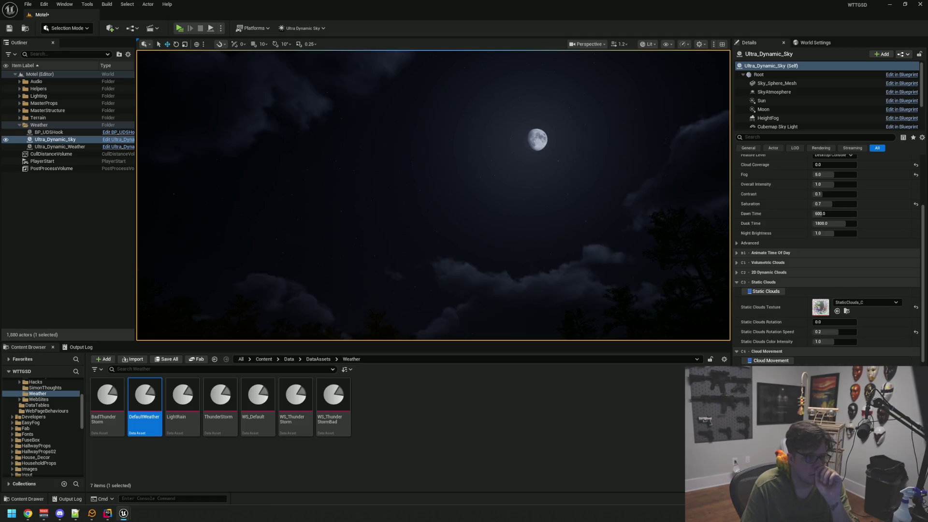
pyautogui.click(857, 304)
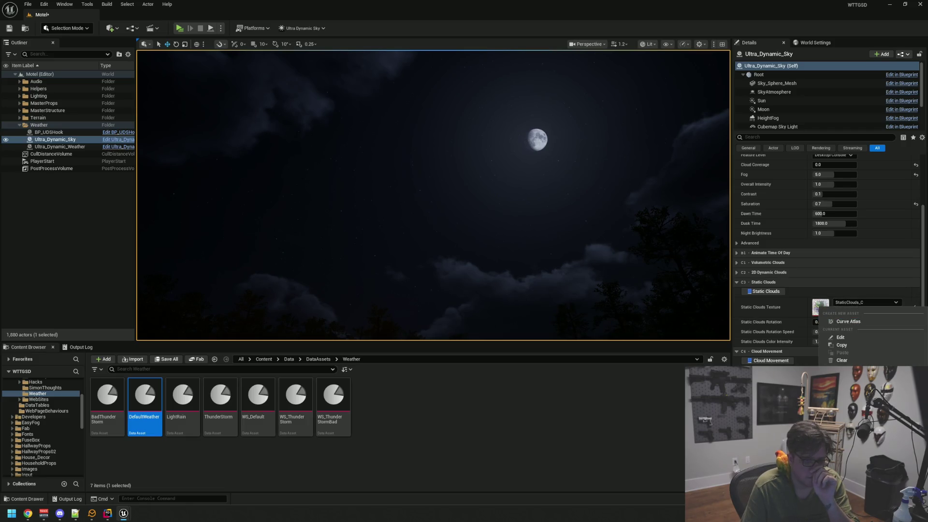
pyautogui.click(860, 411)
pyautogui.moveTo(567, 219); pyautogui.dragTo(540, 191)
pyautogui.moveTo(467, 189)
pyautogui.mouseDown()
pyautogui.moveTo(474, 169)
pyautogui.moveTo(475, 177)
pyautogui.mouseUp()
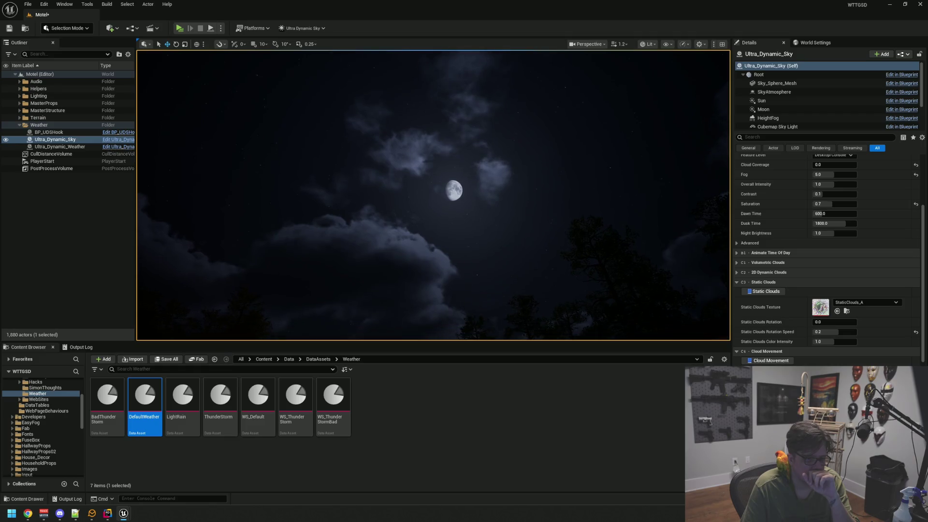
pyautogui.moveTo(566, 212); pyautogui.dragTo(541, 184)
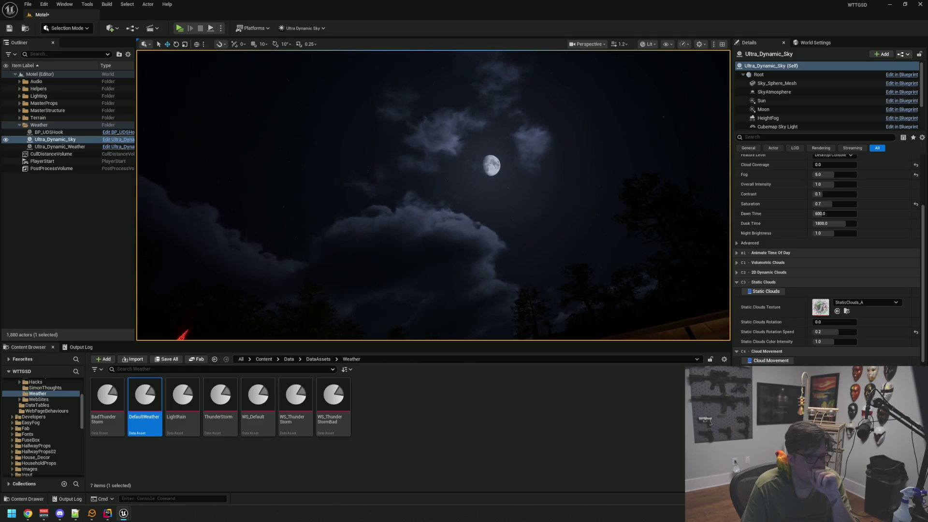
pyautogui.moveTo(835, 343); pyautogui.dragTo(850, 343)
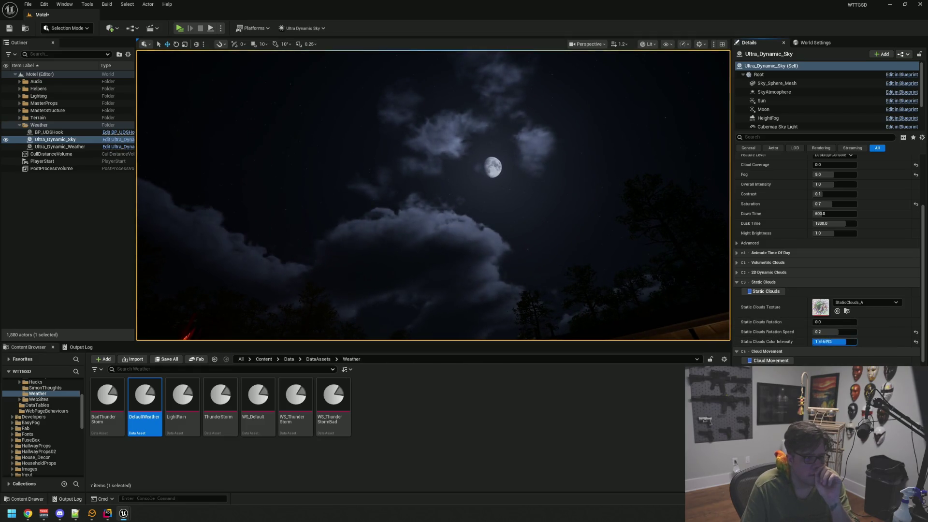
pyautogui.click(915, 341)
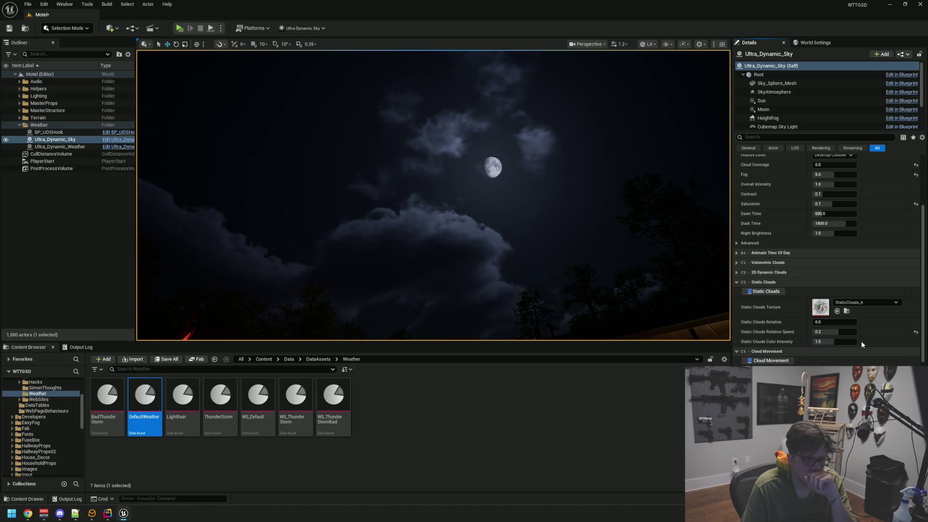
pyautogui.scroll(5, 767, 295)
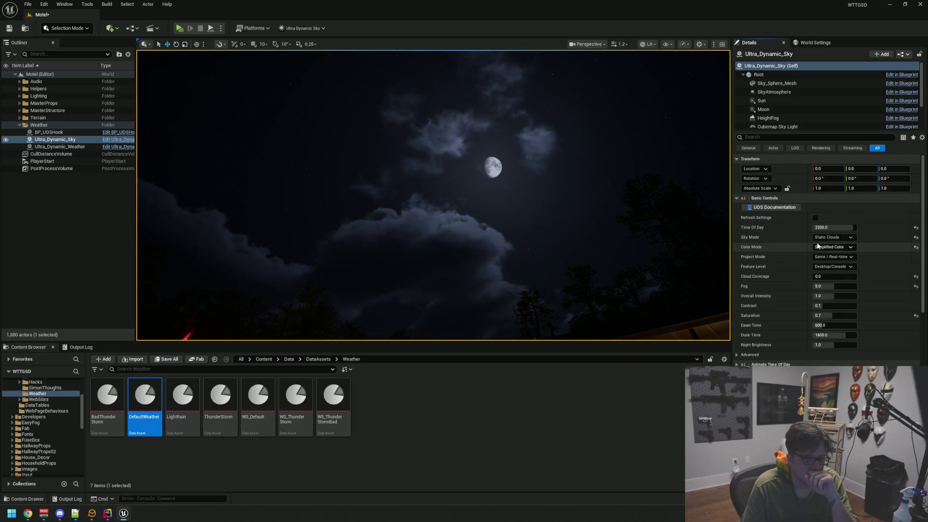
# Step: Set Ultra_Dynamic_Sky's Sky Mode to 2D Dynamic Clouds and inspect the clear moonlit sky
pyautogui.click(827, 236)
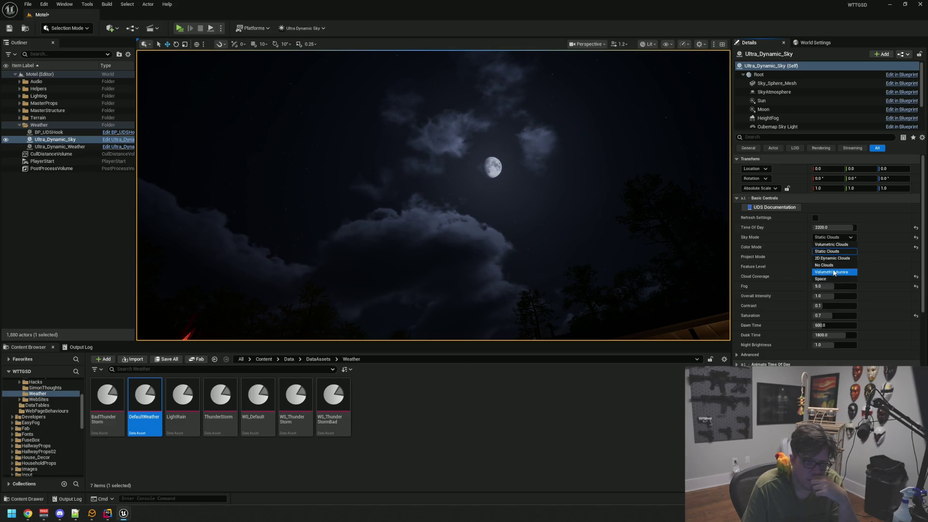
pyautogui.click(833, 259)
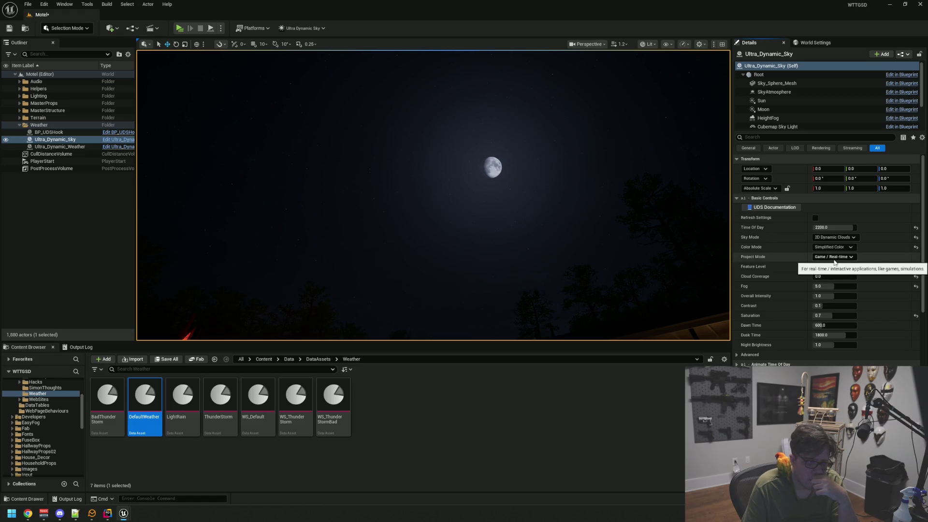
pyautogui.scroll(-2, 829, 261)
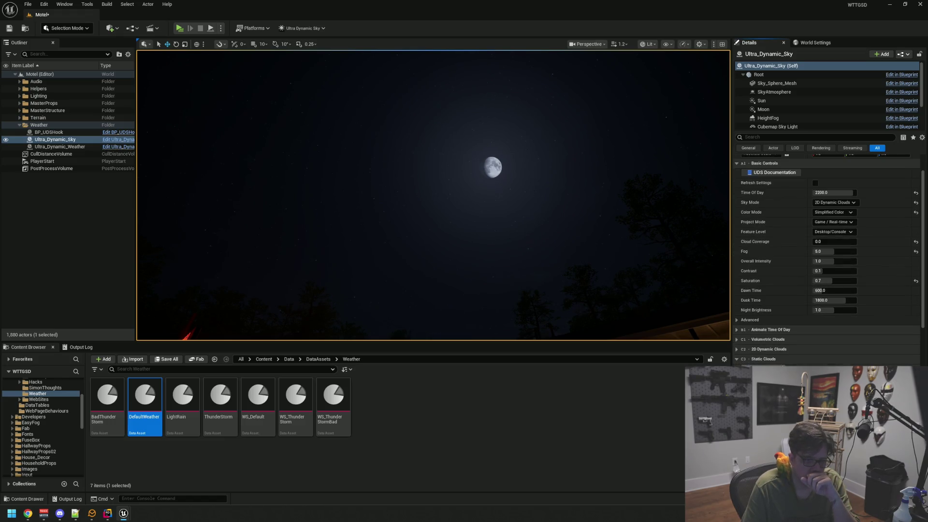
pyautogui.moveTo(642, 285); pyautogui.dragTo(584, 249)
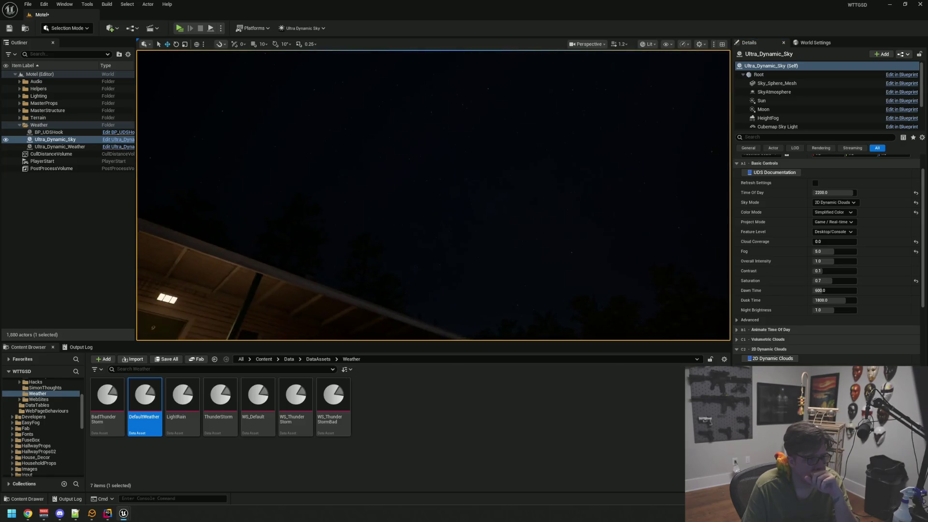
pyautogui.moveTo(559, 250); pyautogui.dragTo(559, 250)
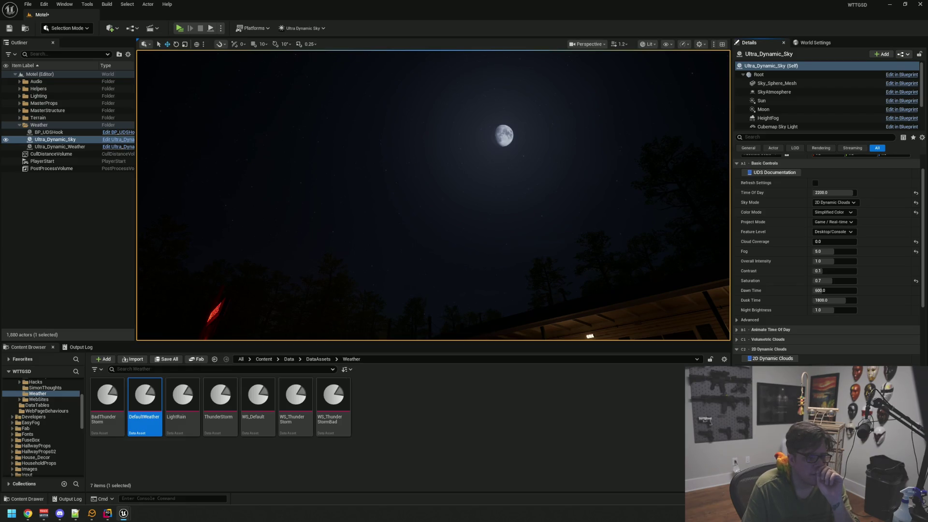
pyautogui.scroll(3, 795, 351)
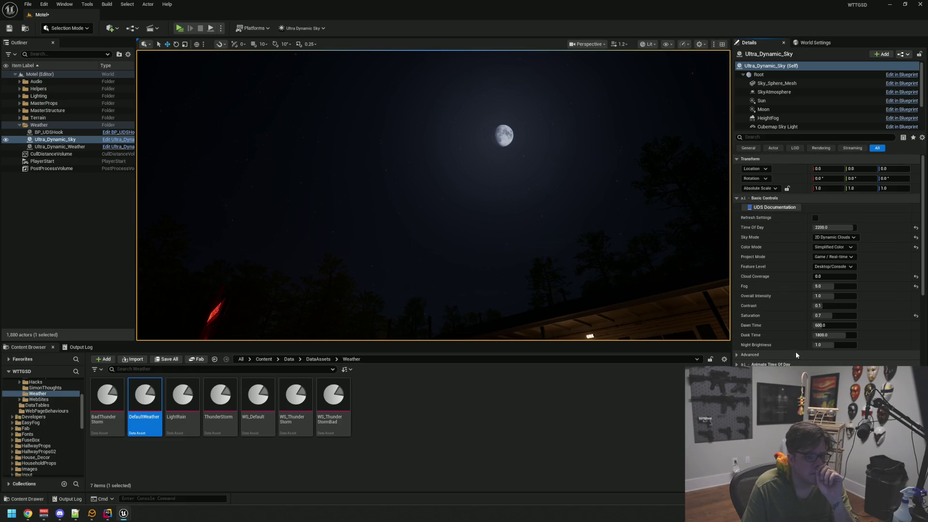
pyautogui.click(817, 277)
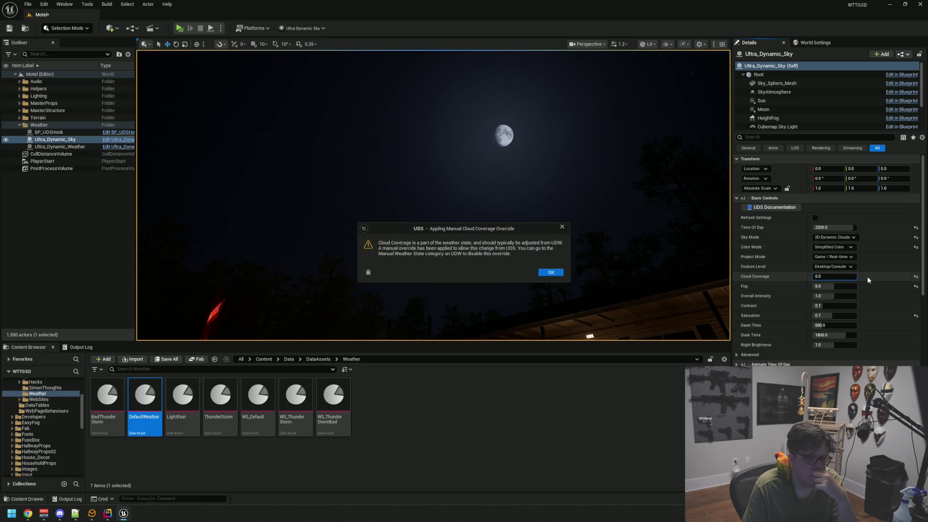
# Step: Dismiss the override warning and raise Cloud Coverage to 6.0 to veil the moon
pyautogui.click(550, 272)
pyautogui.moveTo(827, 277)
pyautogui.mouseDown()
pyautogui.moveTo(845, 277)
pyautogui.moveTo(838, 276)
pyautogui.mouseUp()
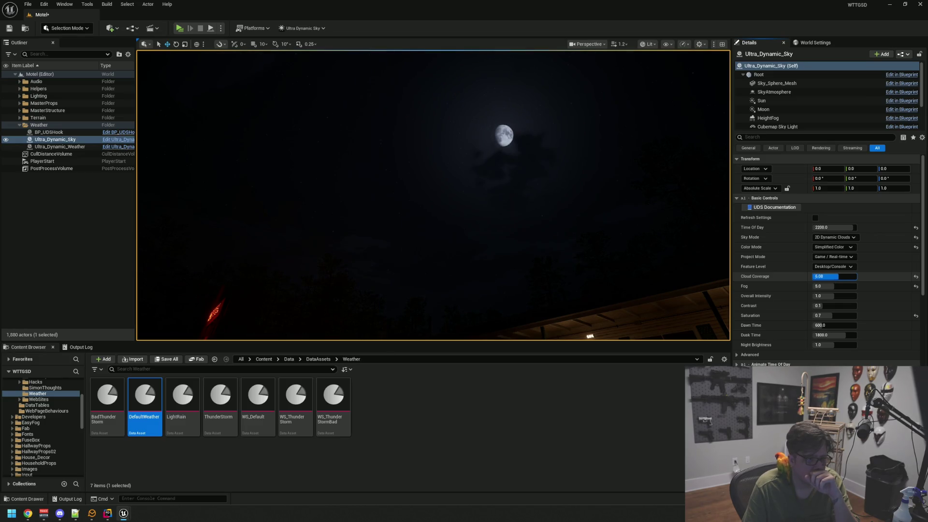
pyautogui.moveTo(598, 223)
pyautogui.mouseDown()
pyautogui.moveTo(608, 224)
pyautogui.moveTo(598, 223)
pyautogui.mouseUp()
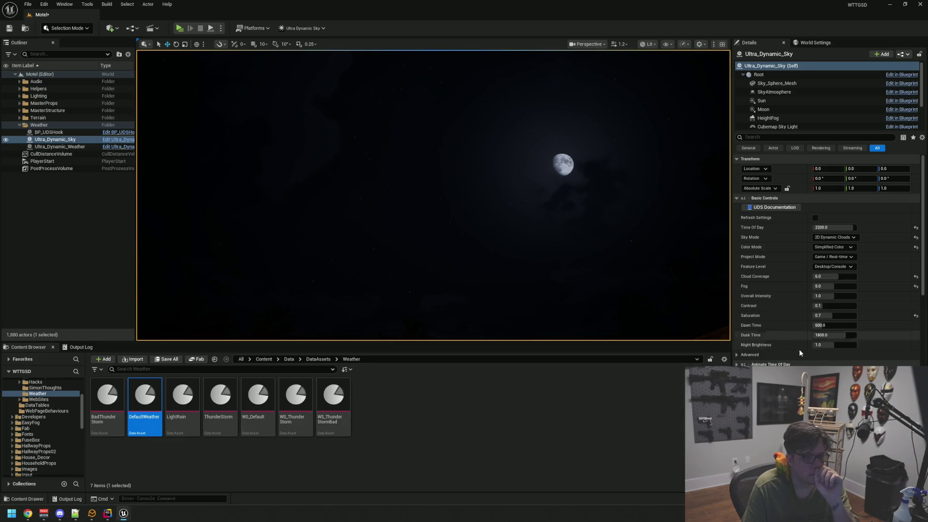
# Step: Reset Soften Cloud Layer 1 and 2 to 0.0, set outer edge sharpening to 30, soften layer 2
pyautogui.scroll(-3, 829, 348)
pyautogui.click(915, 346)
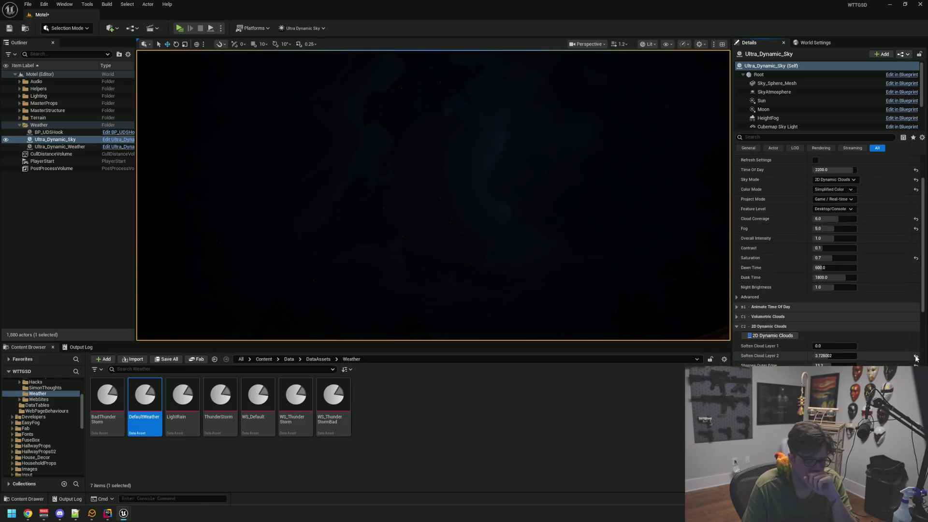
pyautogui.click(915, 355)
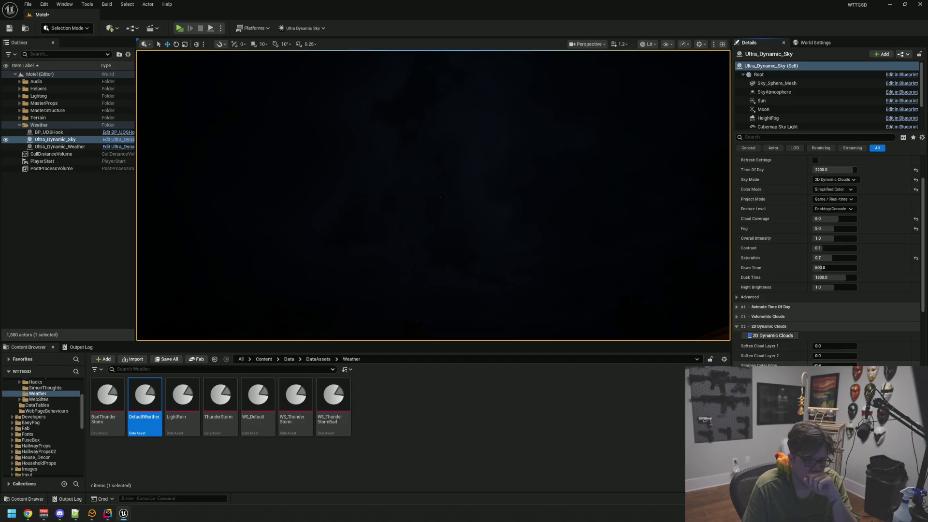
pyautogui.write('30')
pyautogui.press('Return')
pyautogui.moveTo(821, 356)
pyautogui.mouseDown()
pyautogui.moveTo(840, 355)
pyautogui.moveTo(824, 346)
pyautogui.moveTo(835, 346)
pyautogui.moveTo(811, 346)
pyautogui.mouseUp()
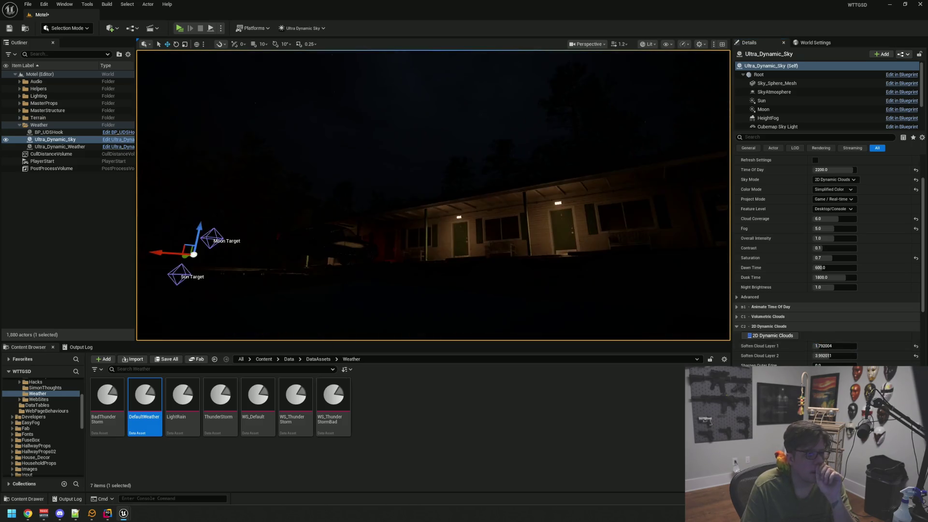
pyautogui.moveTo(500, 305); pyautogui.dragTo(512, 295)
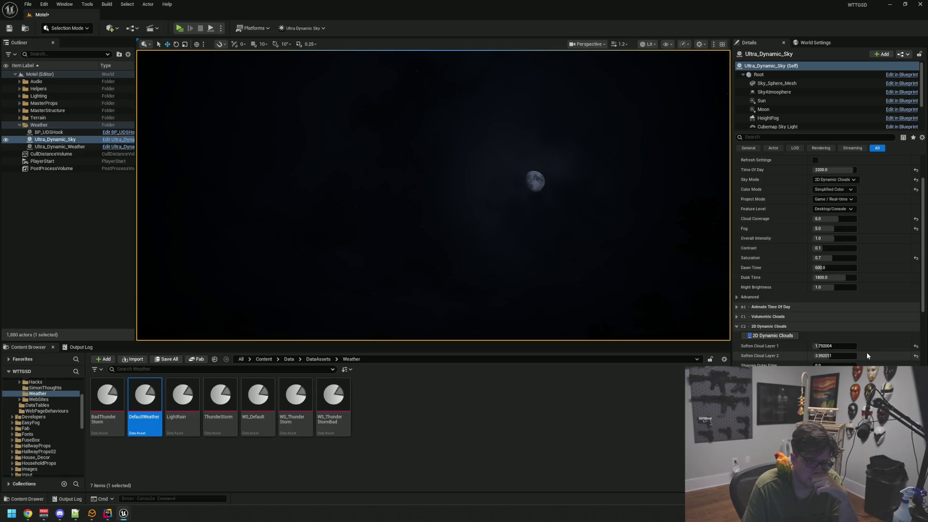
# Step: Reset both cloud layers' softness again, then raise them, Layer 1 to 4.775974
pyautogui.click(916, 346)
pyautogui.click(916, 356)
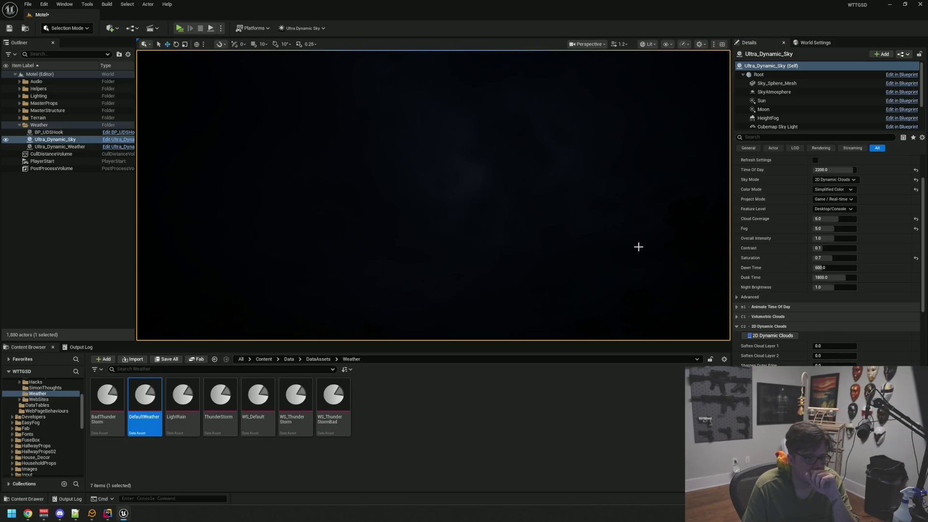
pyautogui.moveTo(816, 346)
pyautogui.mouseDown()
pyautogui.moveTo(831, 346)
pyautogui.moveTo(821, 356)
pyautogui.mouseUp()
pyautogui.click(821, 345)
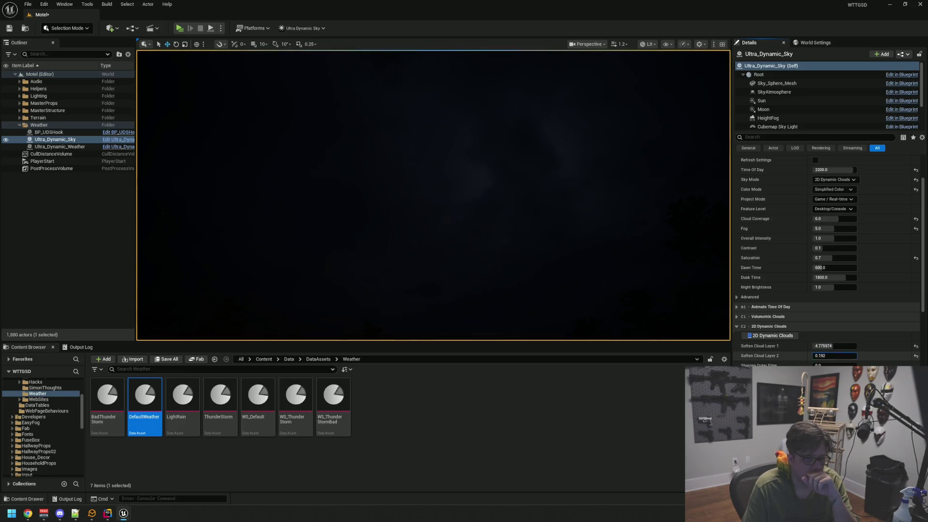
pyautogui.click(820, 355)
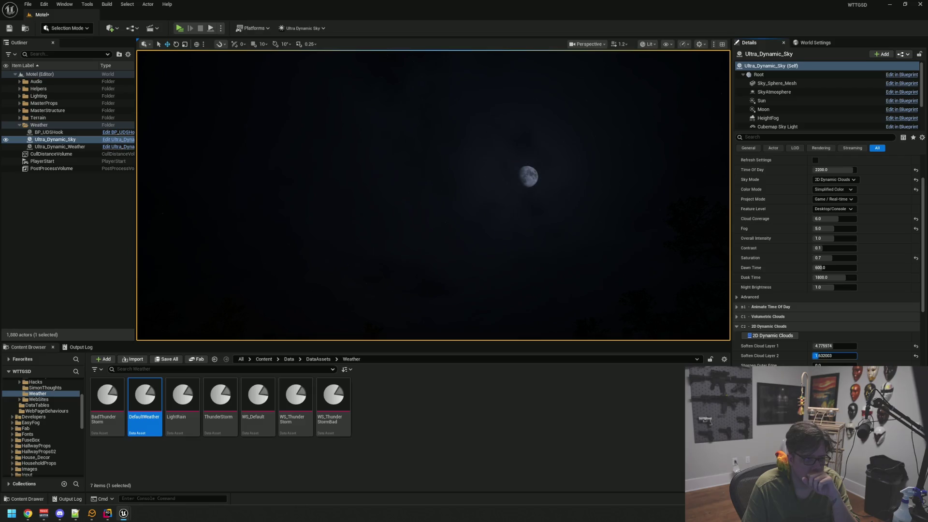
pyautogui.moveTo(816, 356); pyautogui.dragTo(820, 365)
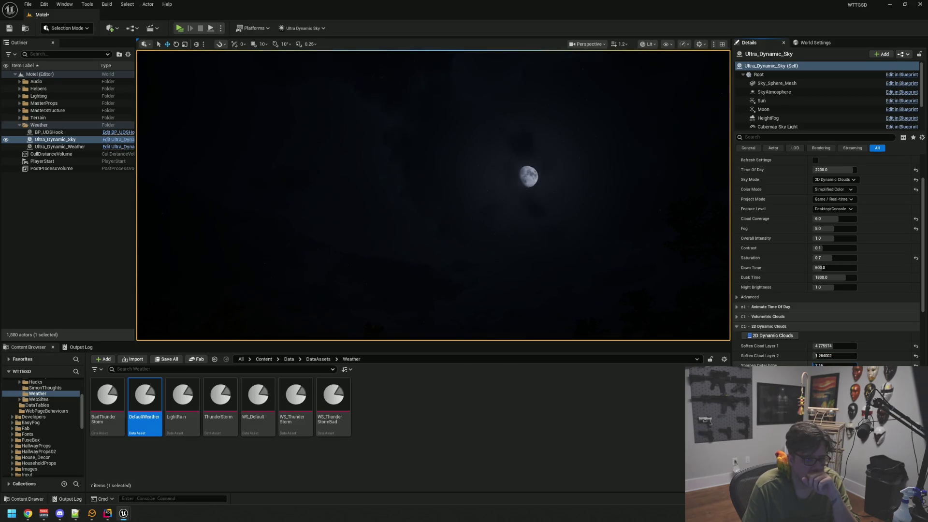
pyautogui.moveTo(482, 230)
pyautogui.mouseDown()
pyautogui.moveTo(478, 208)
pyautogui.moveTo(476, 227)
pyautogui.moveTo(421, 291)
pyautogui.moveTo(400, 251)
pyautogui.moveTo(468, 219)
pyautogui.moveTo(464, 242)
pyautogui.moveTo(488, 242)
pyautogui.moveTo(483, 227)
pyautogui.moveTo(463, 236)
pyautogui.moveTo(488, 221)
pyautogui.mouseUp()
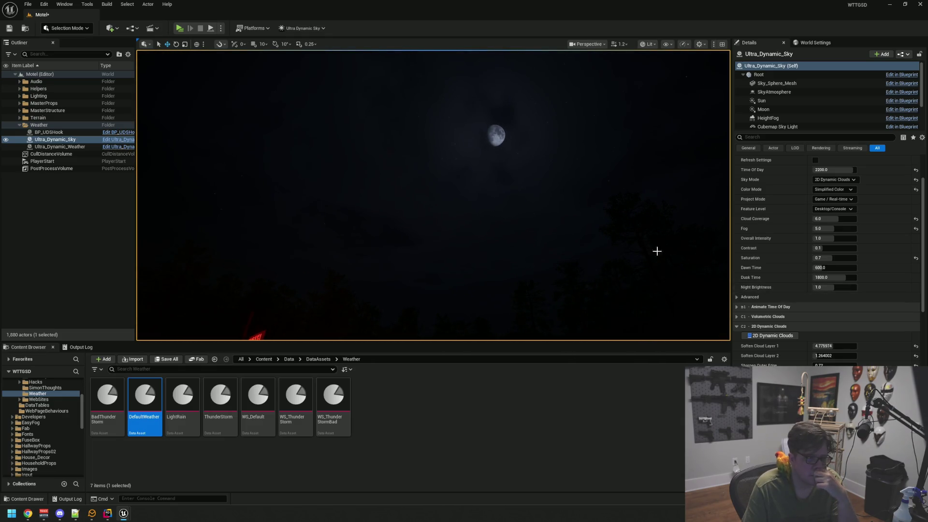
pyautogui.moveTo(656, 250); pyautogui.dragTo(663, 246)
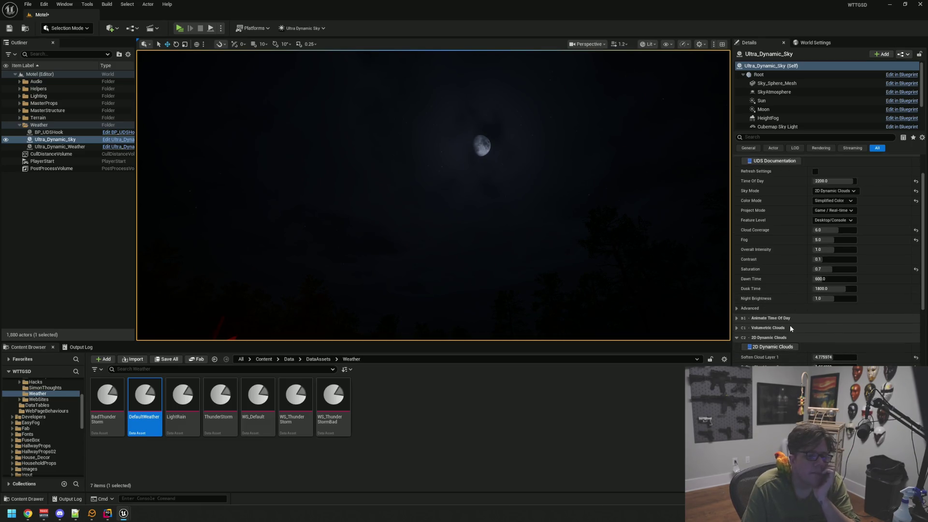
pyautogui.moveTo(435, 203)
pyautogui.mouseDown()
pyautogui.moveTo(440, 222)
pyautogui.moveTo(440, 167)
pyautogui.mouseUp()
pyautogui.scroll(3, 784, 277)
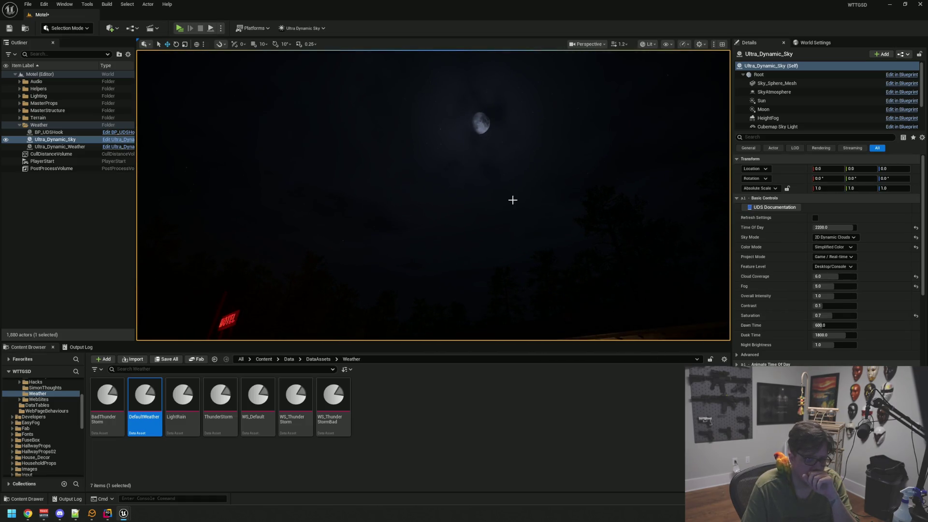
# Step: Switch Ultra_Dynamic_Sky's Sky Mode to Volumetric Clouds and look up at the clouds
pyautogui.moveTo(511, 199); pyautogui.dragTo(491, 199)
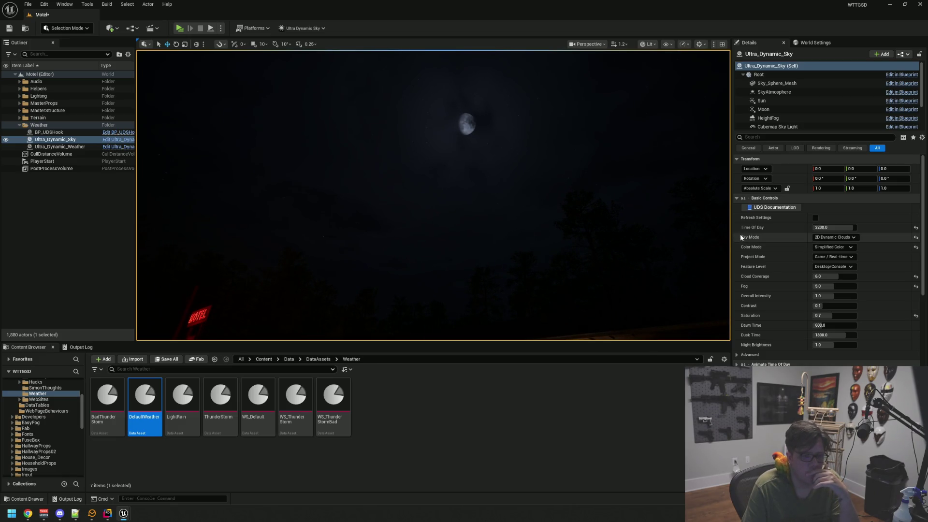
pyautogui.click(834, 237)
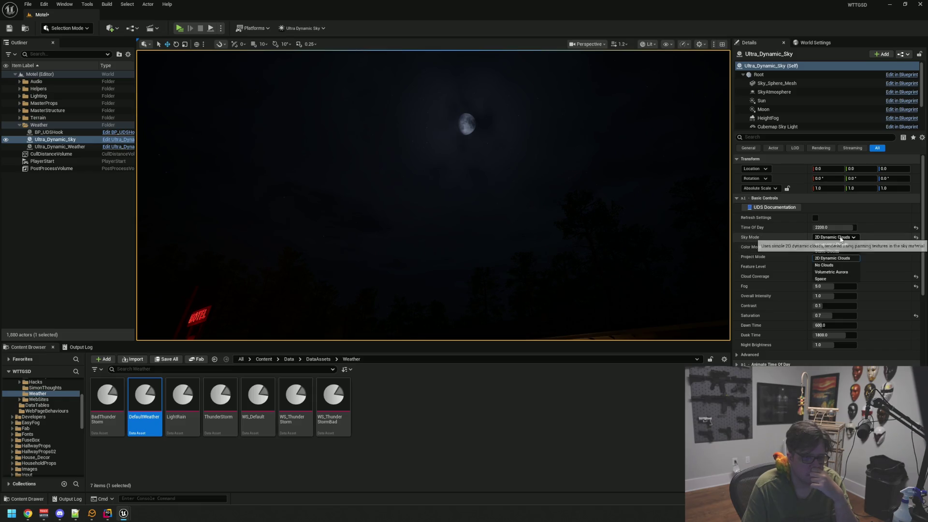
pyautogui.click(841, 245)
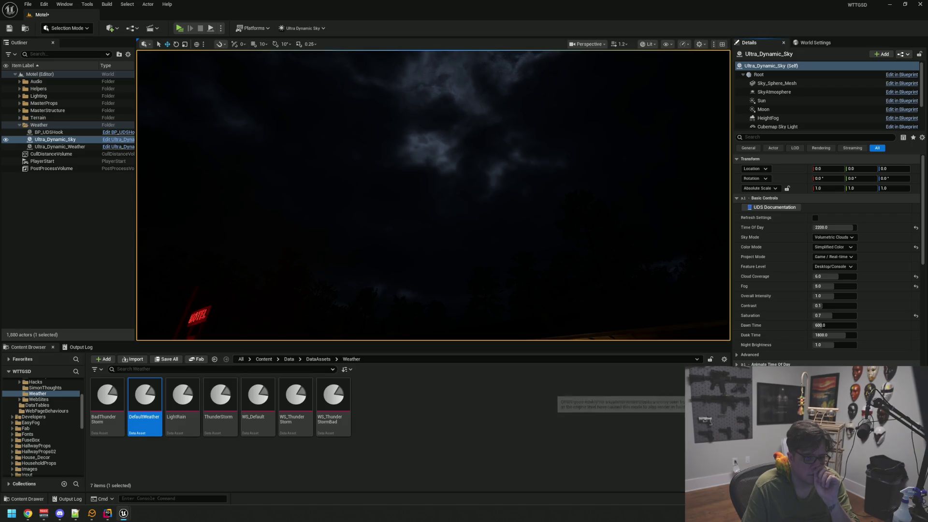
pyautogui.moveTo(609, 246); pyautogui.dragTo(604, 234)
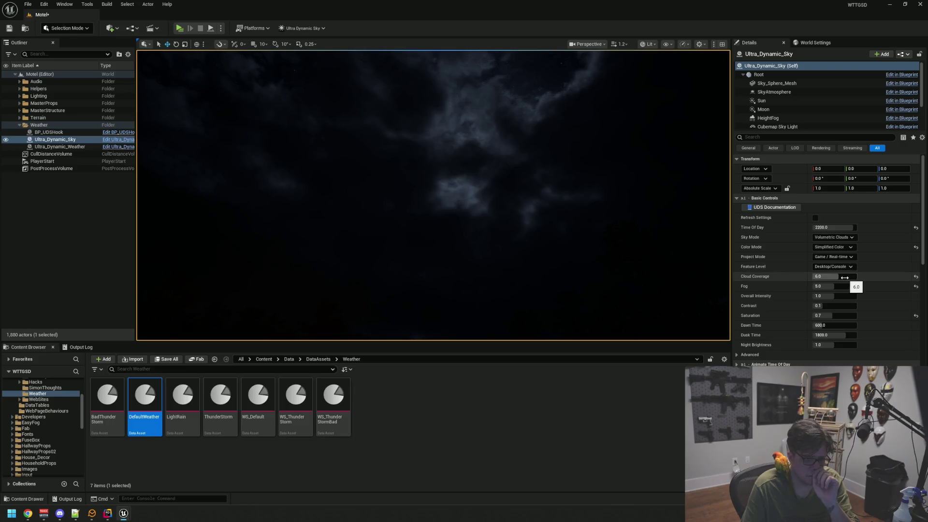
# Step: Lower Cloud Coverage to 5.2 so the moon peeks through the clouds
pyautogui.moveTo(850, 277)
pyautogui.mouseDown()
pyautogui.moveTo(826, 277)
pyautogui.moveTo(834, 277)
pyautogui.mouseUp()
pyautogui.moveTo(584, 218)
pyautogui.mouseDown()
pyautogui.moveTo(584, 227)
pyautogui.moveTo(584, 218)
pyautogui.mouseUp()
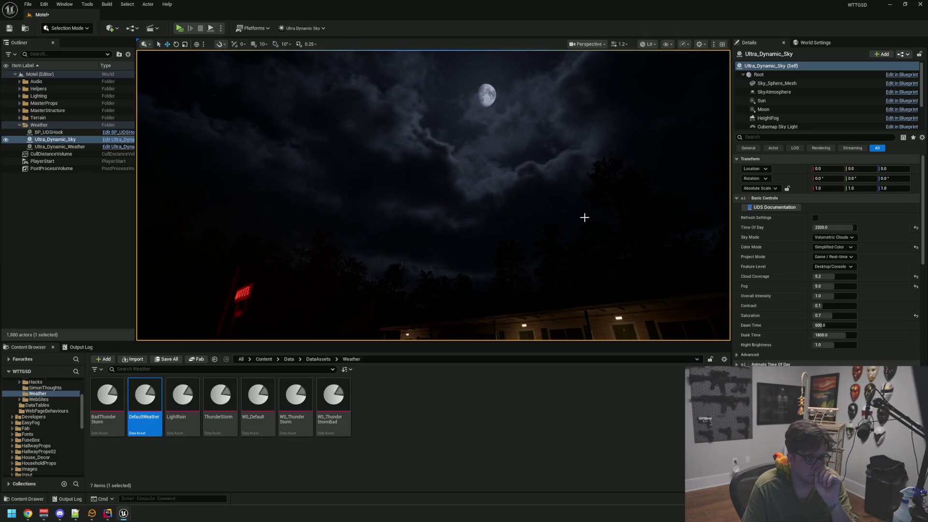
pyautogui.moveTo(492, 201)
pyautogui.mouseDown()
pyautogui.moveTo(497, 178)
pyautogui.moveTo(492, 201)
pyautogui.moveTo(505, 197)
pyautogui.moveTo(504, 209)
pyautogui.moveTo(513, 192)
pyautogui.mouseUp()
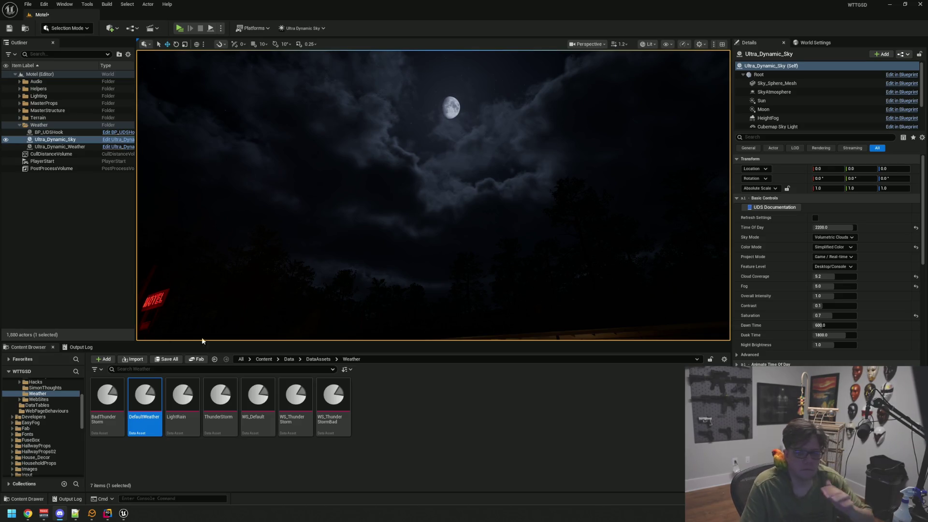
pyautogui.moveTo(441, 238)
pyautogui.mouseDown()
pyautogui.moveTo(452, 229)
pyautogui.moveTo(449, 207)
pyautogui.mouseUp()
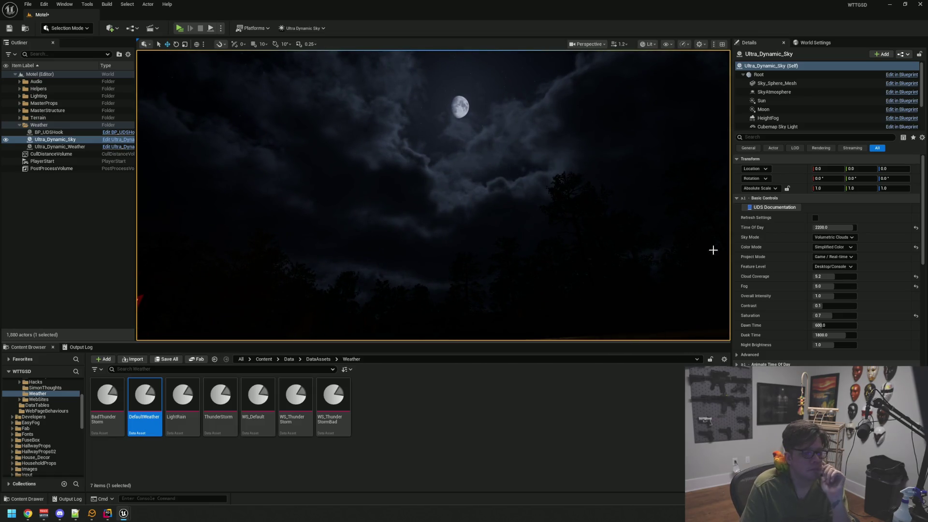
pyautogui.scroll(-6, 772, 251)
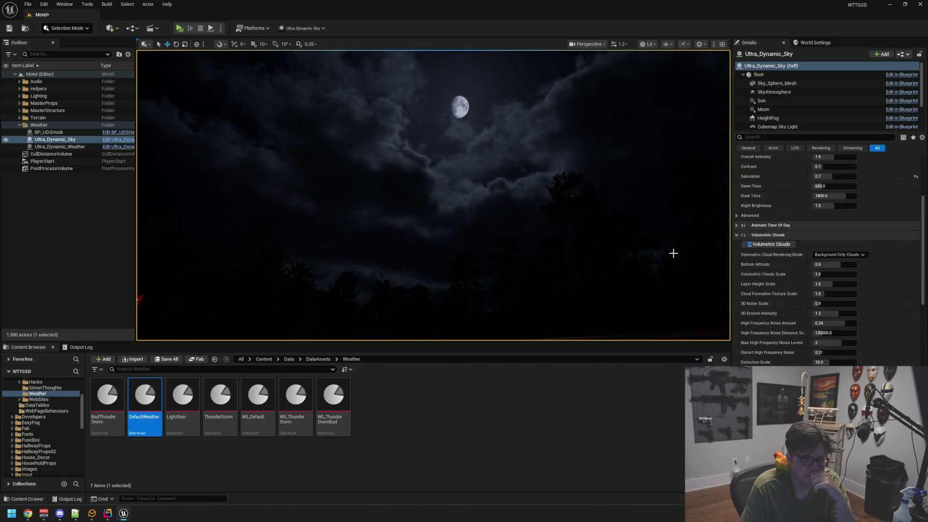
pyautogui.moveTo(673, 253); pyautogui.dragTo(672, 227)
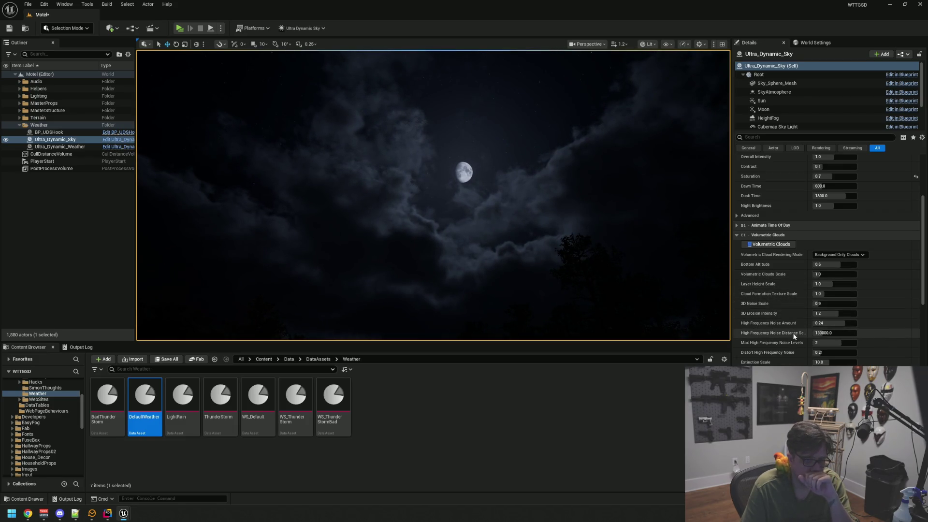
pyautogui.scroll(-2, 796, 345)
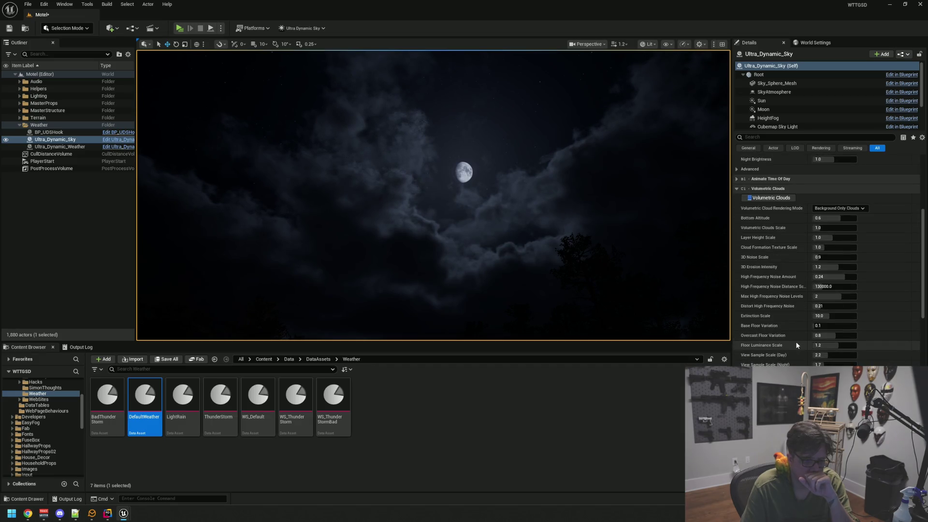
pyautogui.scroll(-4, 797, 345)
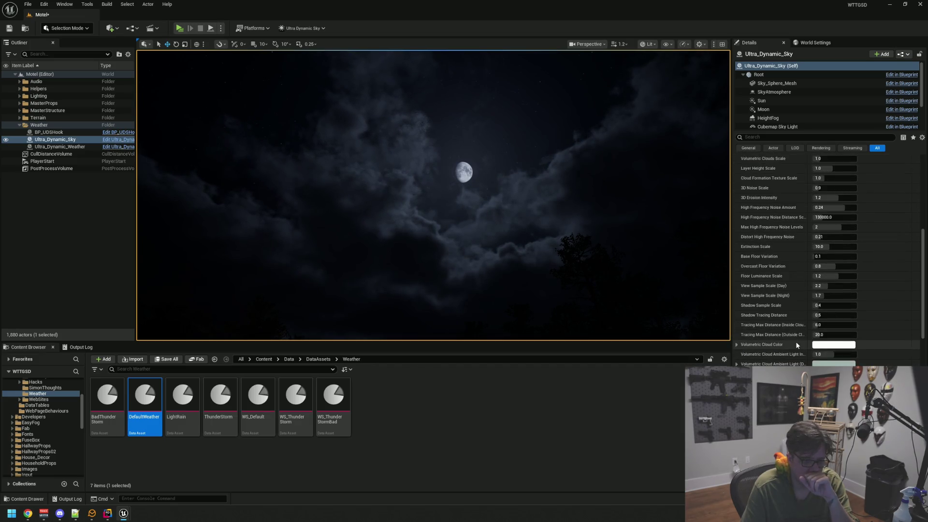
pyautogui.scroll(-3, 797, 343)
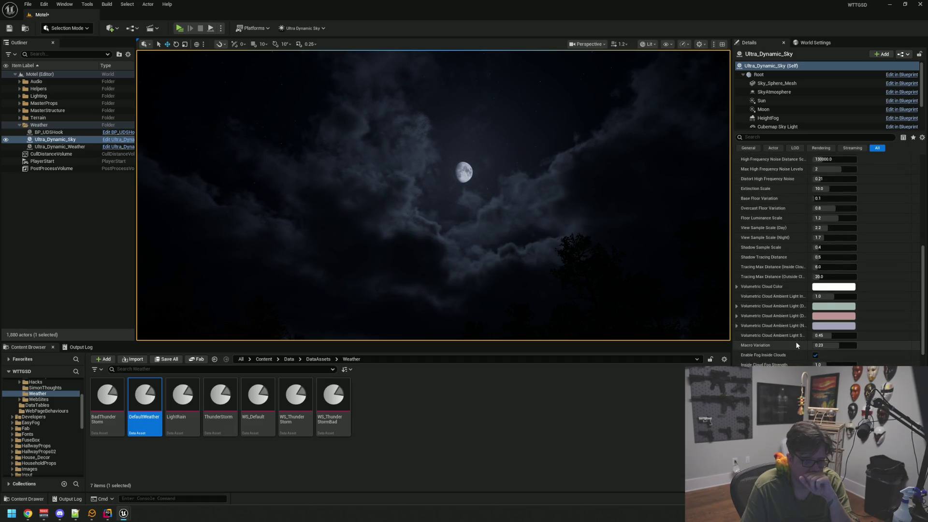
pyautogui.scroll(1, 795, 341)
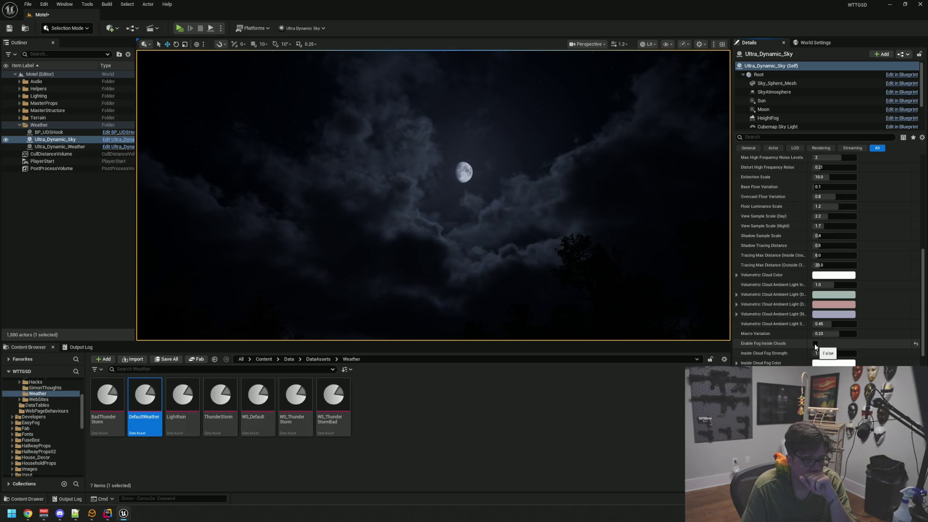
pyautogui.scroll(-3, 841, 342)
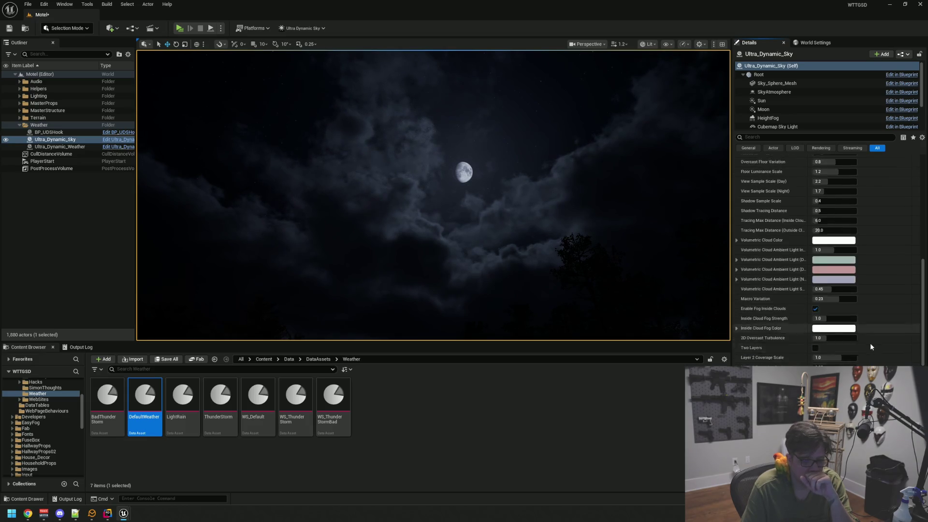
pyautogui.scroll(15, 826, 289)
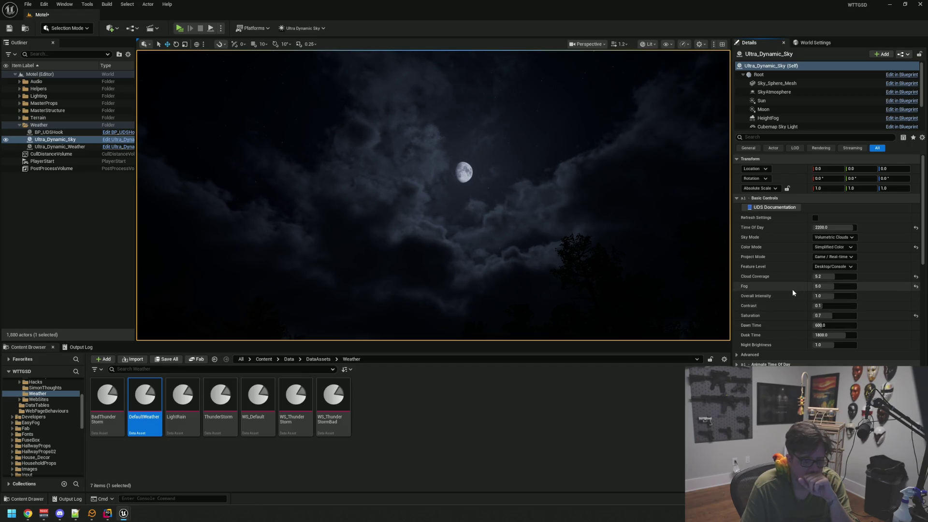
pyautogui.scroll(-2, 793, 289)
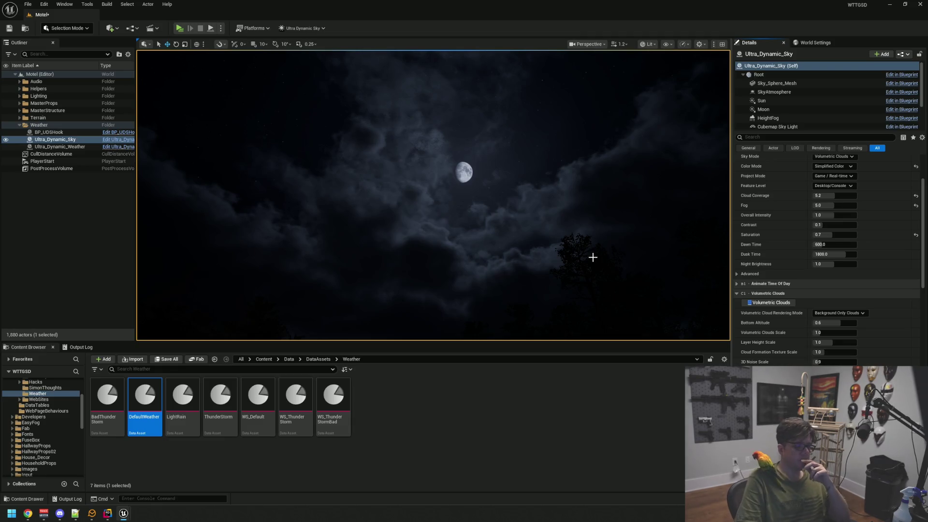
pyautogui.press('f')
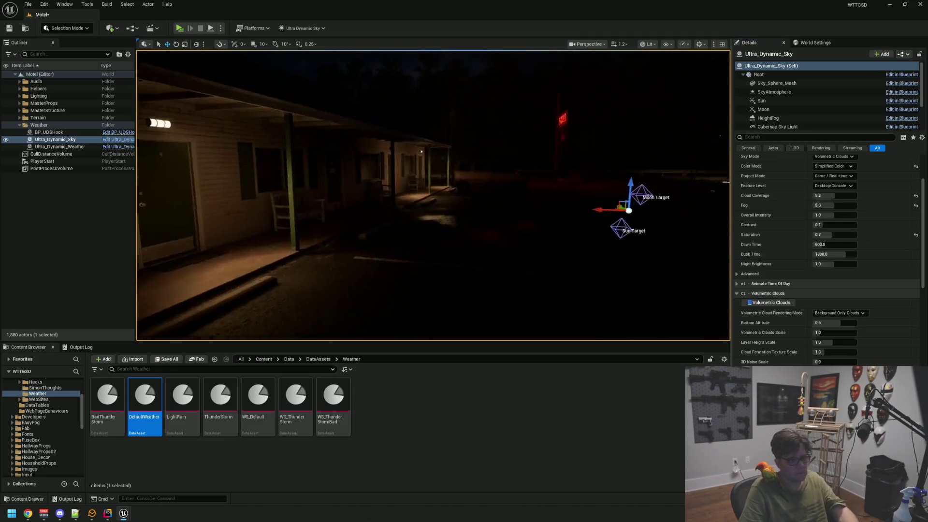
pyautogui.click(468, 226)
pyautogui.moveTo(467, 226)
pyautogui.mouseDown()
pyautogui.moveTo(473, 135)
pyautogui.moveTo(474, 167)
pyautogui.moveTo(439, 238)
pyautogui.moveTo(483, 160)
pyautogui.moveTo(435, 155)
pyautogui.moveTo(447, 155)
pyautogui.moveTo(447, 140)
pyautogui.moveTo(446, 157)
pyautogui.moveTo(437, 145)
pyautogui.moveTo(427, 155)
pyautogui.moveTo(490, 172)
pyautogui.moveTo(445, 164)
pyautogui.moveTo(463, 158)
pyautogui.mouseUp()
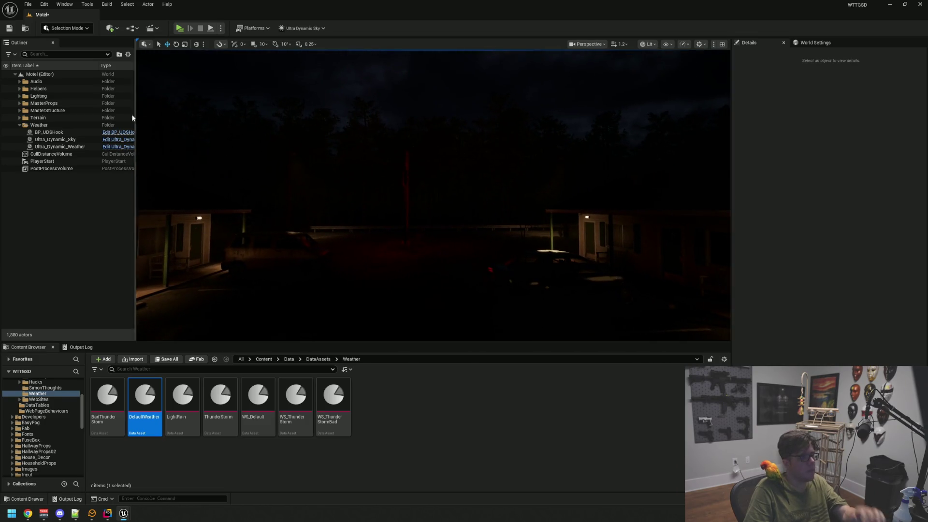
pyautogui.click(86, 135)
pyautogui.click(85, 139)
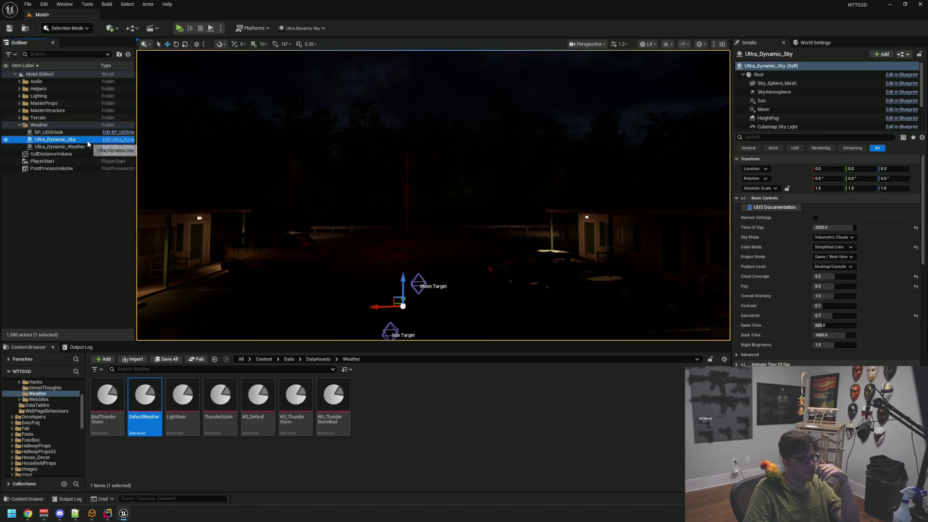
pyautogui.moveTo(695, 226); pyautogui.dragTo(698, 182)
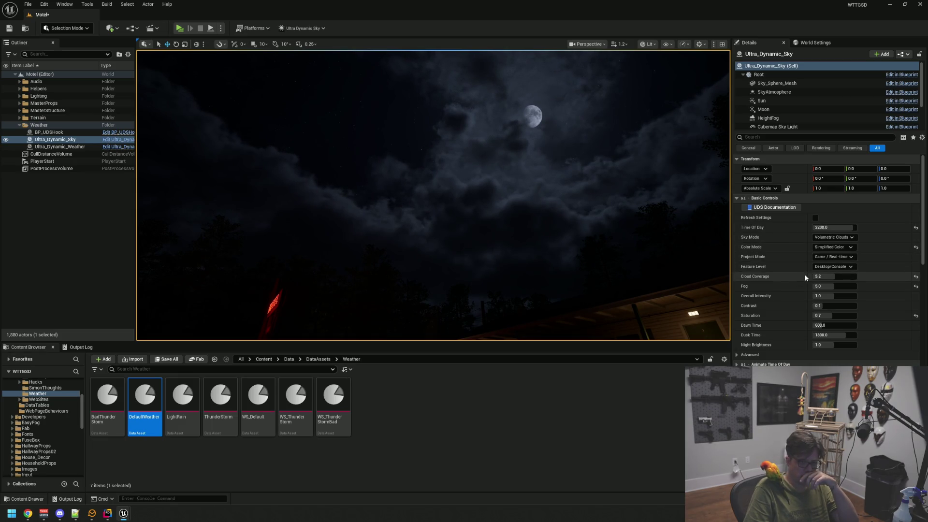
# Step: Reset cloud coverage, turn off the weather's manual cloud coverage override, and save the level
pyautogui.click(916, 277)
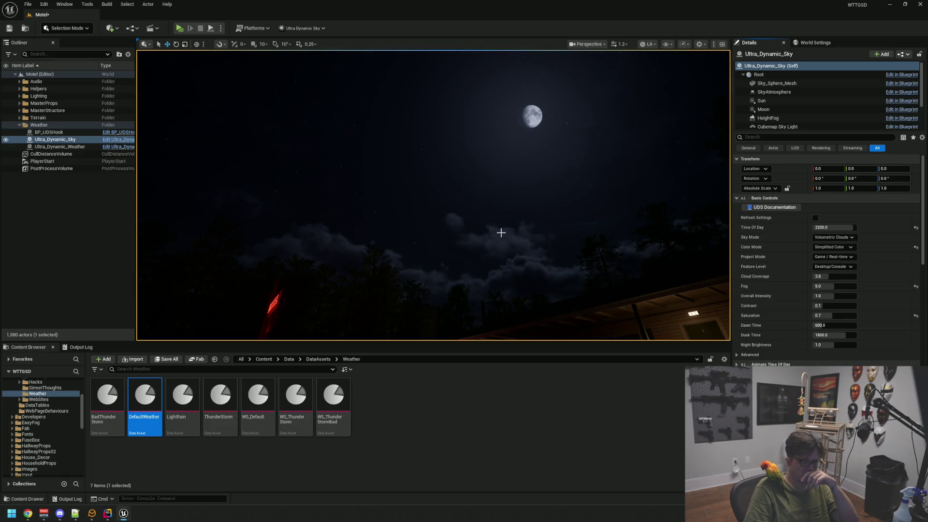
pyautogui.click(63, 146)
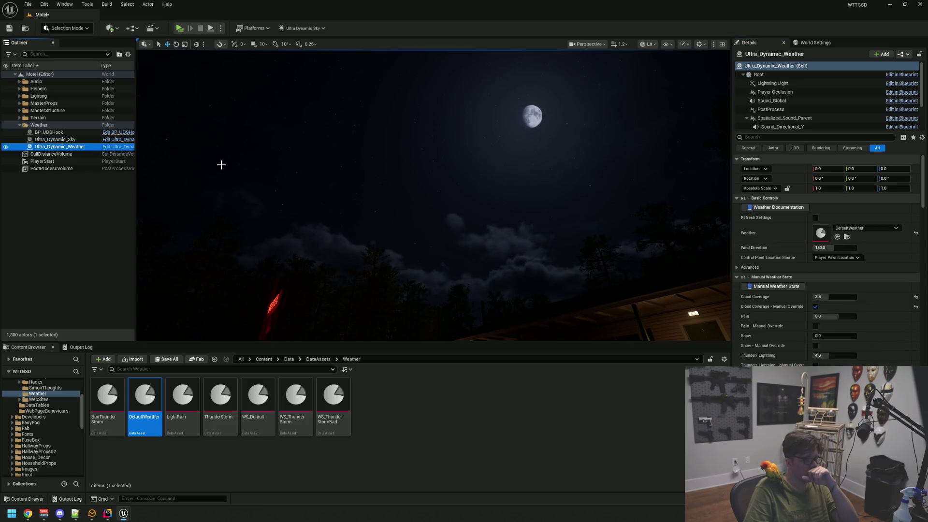
pyautogui.click(815, 308)
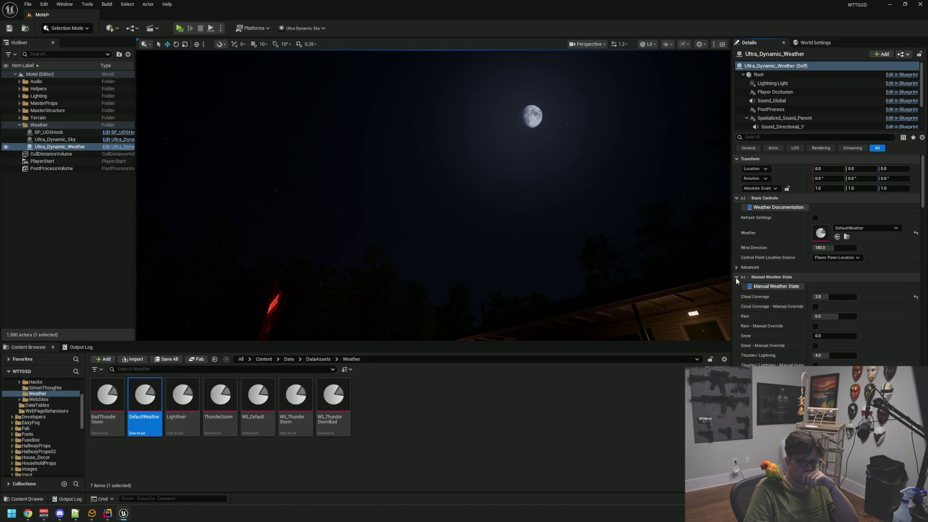
pyautogui.scroll(-1, 802, 297)
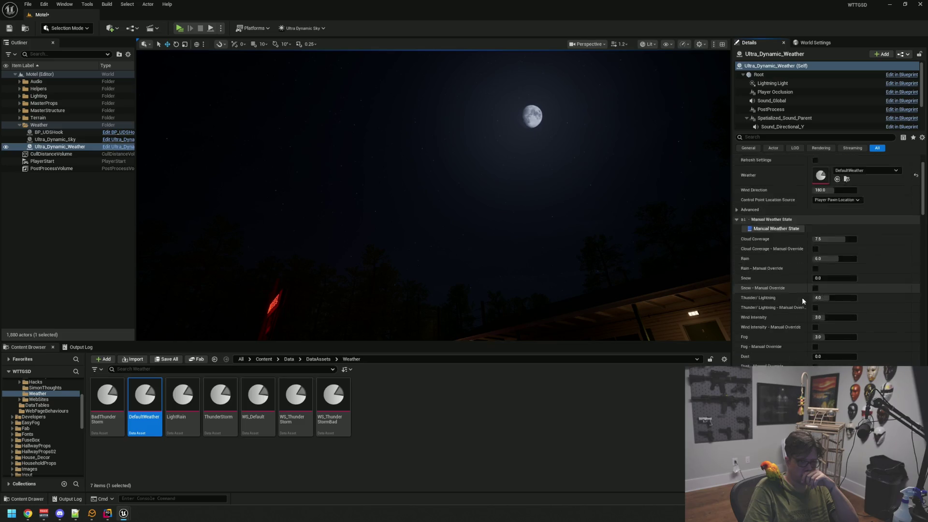
pyautogui.hotkey('ctrl', 's')
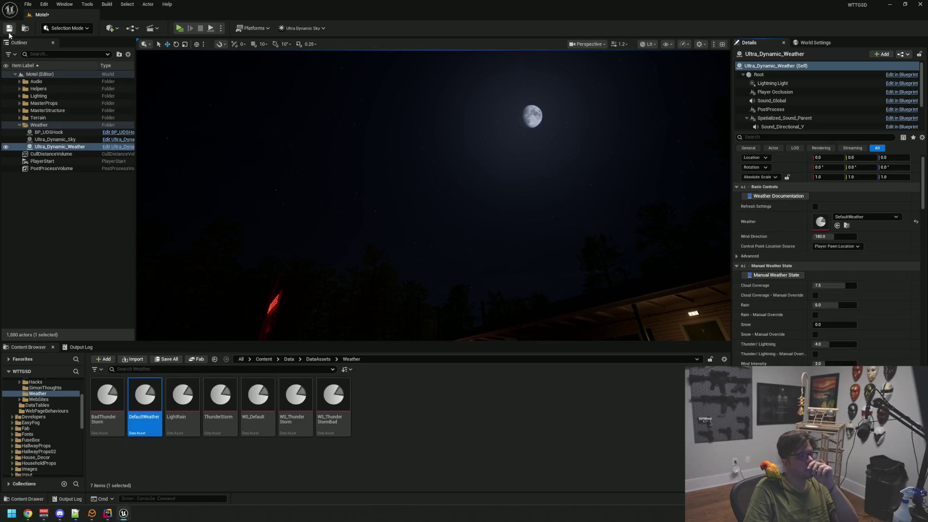
# Step: Select Ultra_Dynamic_Sky, frame it, and tilt the view up to the moon
pyautogui.click(76, 139)
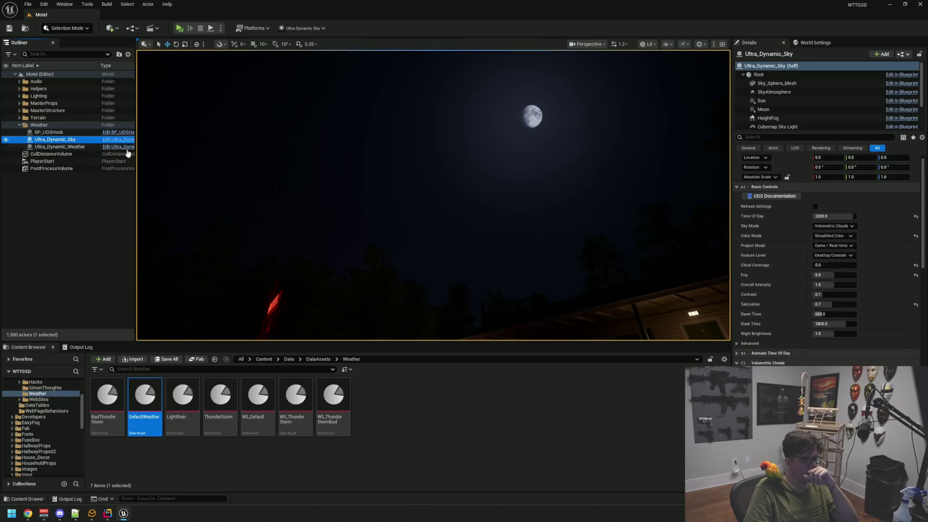
pyautogui.press('Up')
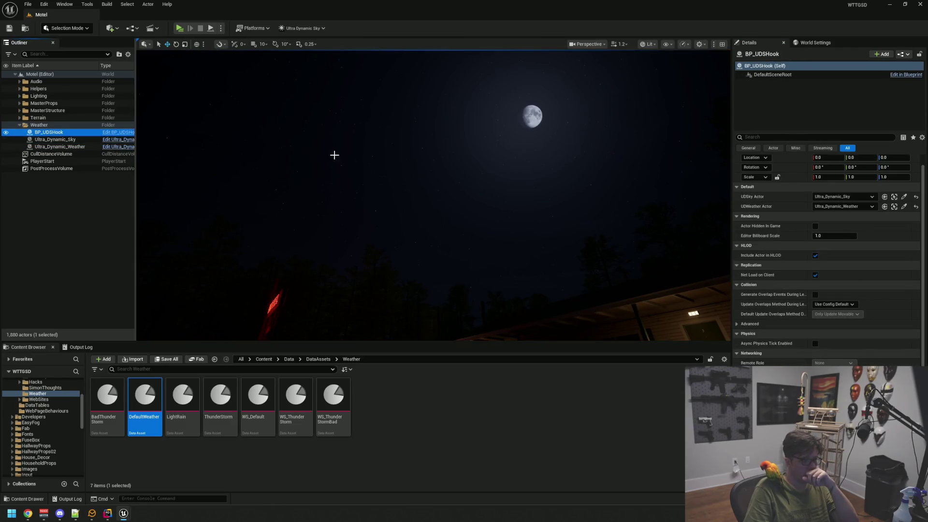
pyautogui.scroll(1, 791, 267)
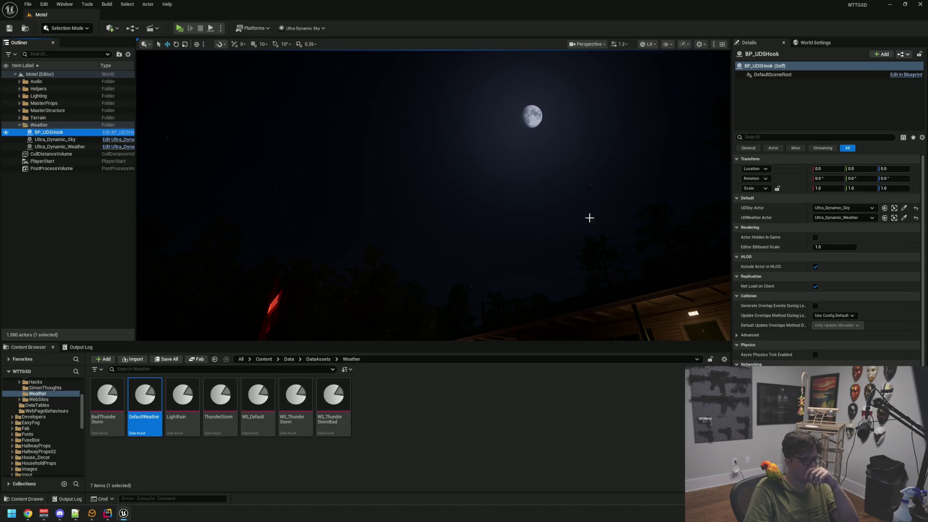
pyautogui.click(52, 138)
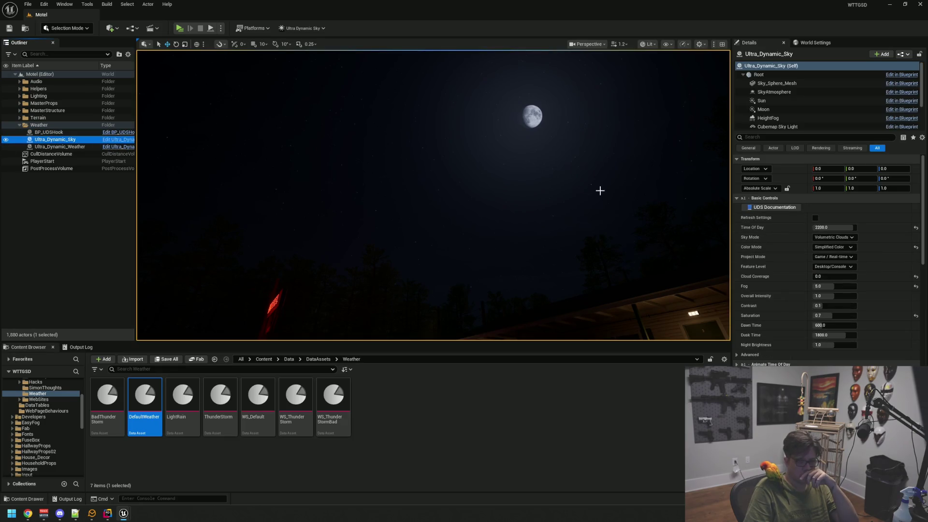
pyautogui.press('f')
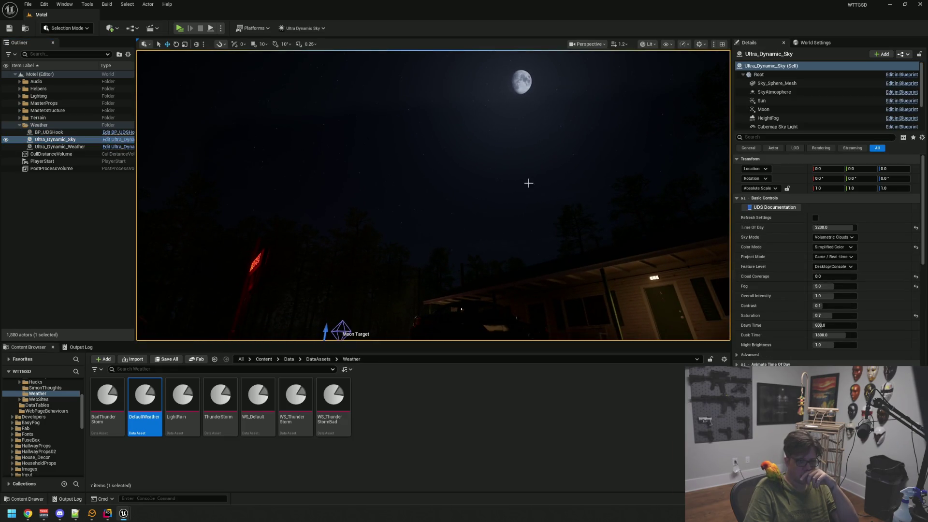
pyautogui.moveTo(528, 182); pyautogui.dragTo(497, 138)
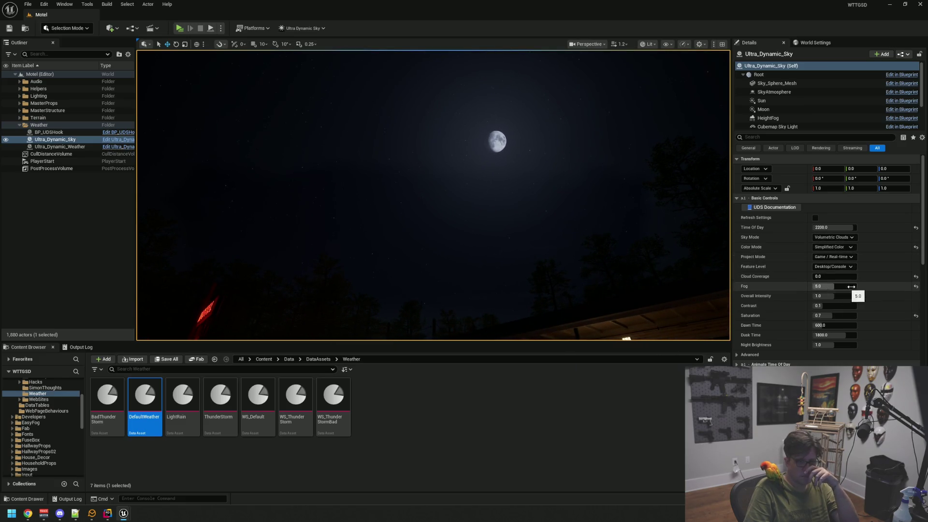
# Step: Reset the sky's manual Fog and Cloud Coverage values, dismissing both override warnings
pyautogui.click(915, 288)
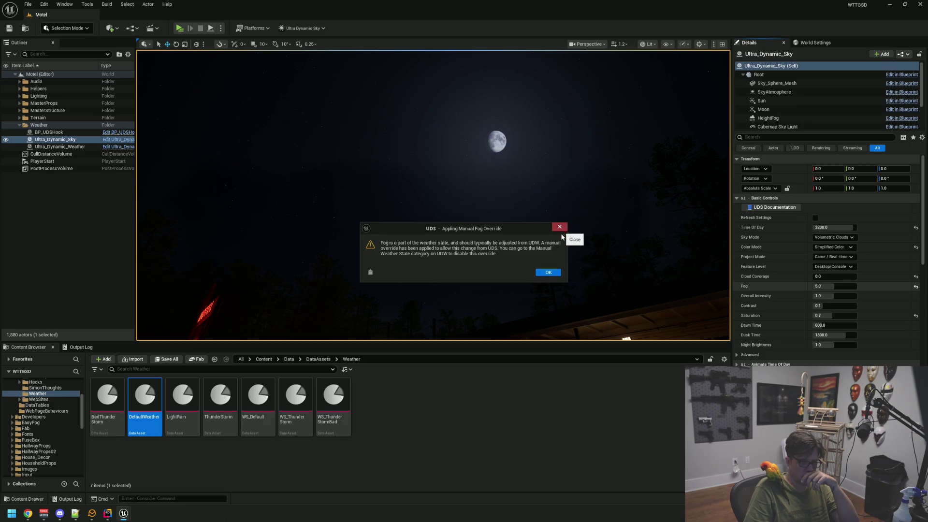
pyautogui.click(551, 273)
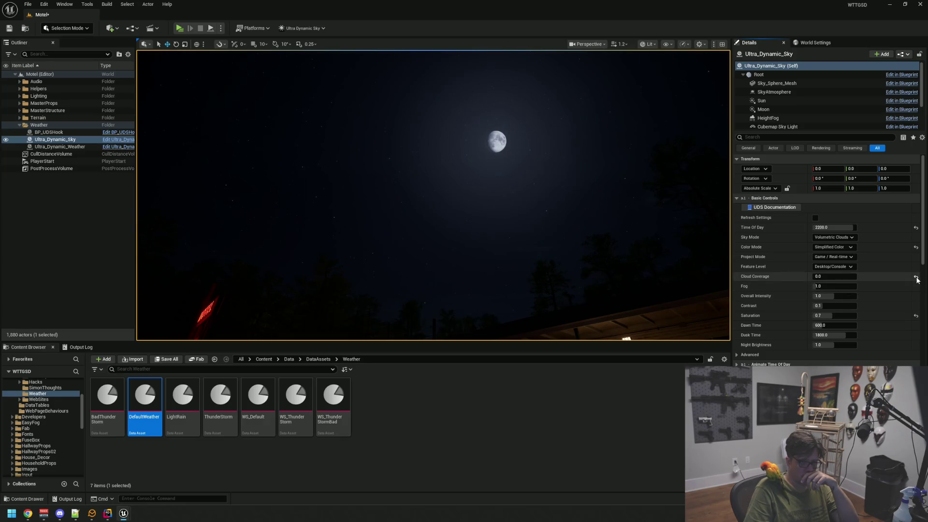
pyautogui.click(915, 276)
pyautogui.click(539, 273)
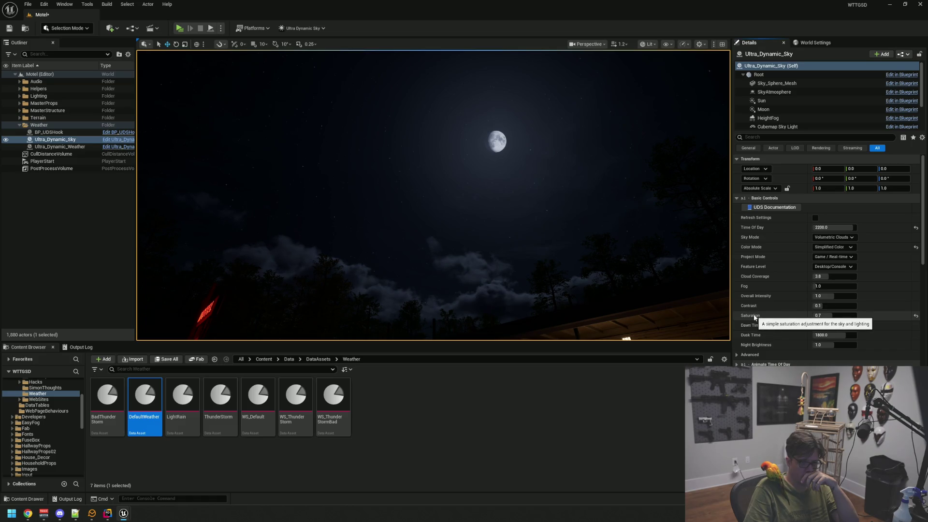
# Step: Uncheck Cloud Coverage - Manual Override on Ultra_Dynamic_Weather
pyautogui.moveTo(493, 220); pyautogui.dragTo(478, 232)
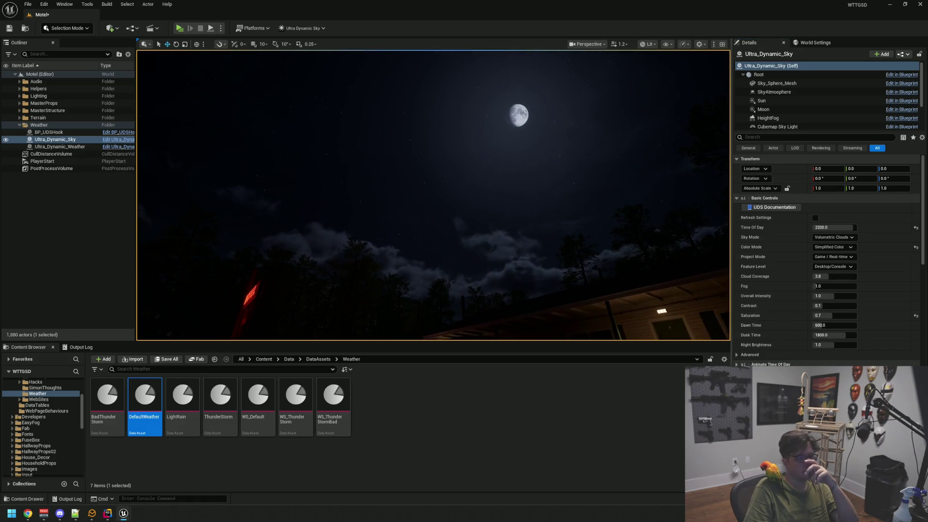
pyautogui.click(60, 146)
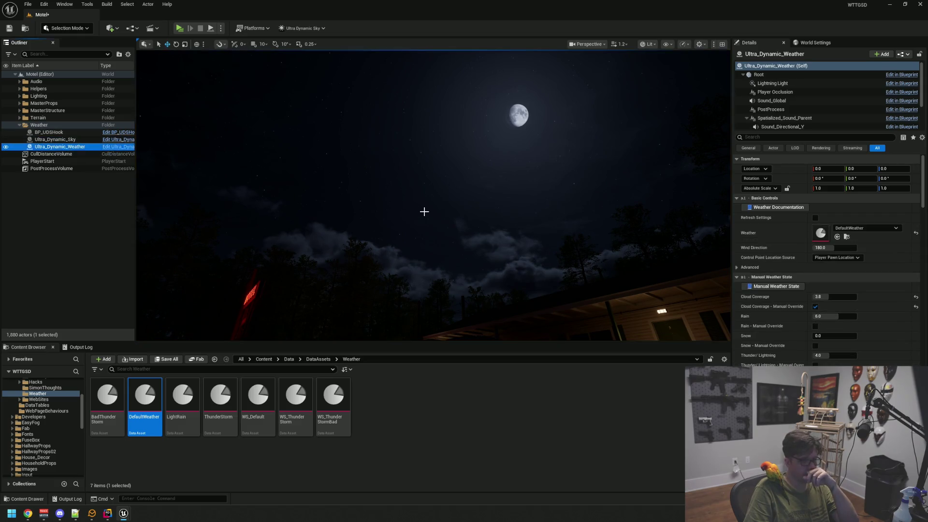
pyautogui.click(815, 308)
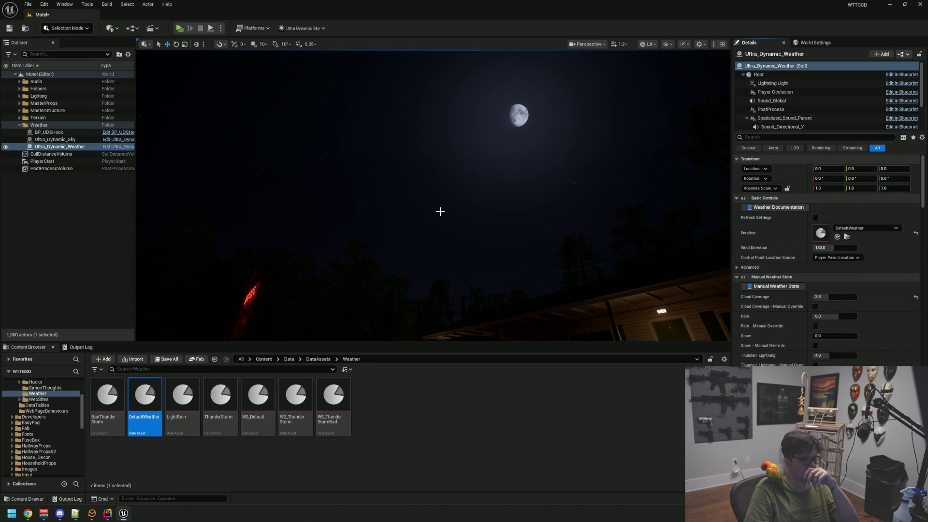
pyautogui.click(83, 145)
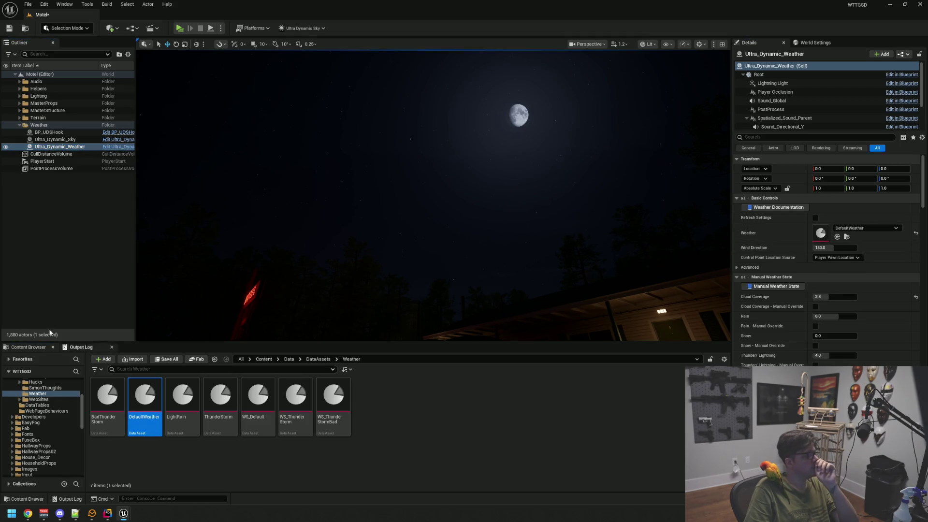
pyautogui.moveTo(184, 221); pyautogui.dragTo(269, 265)
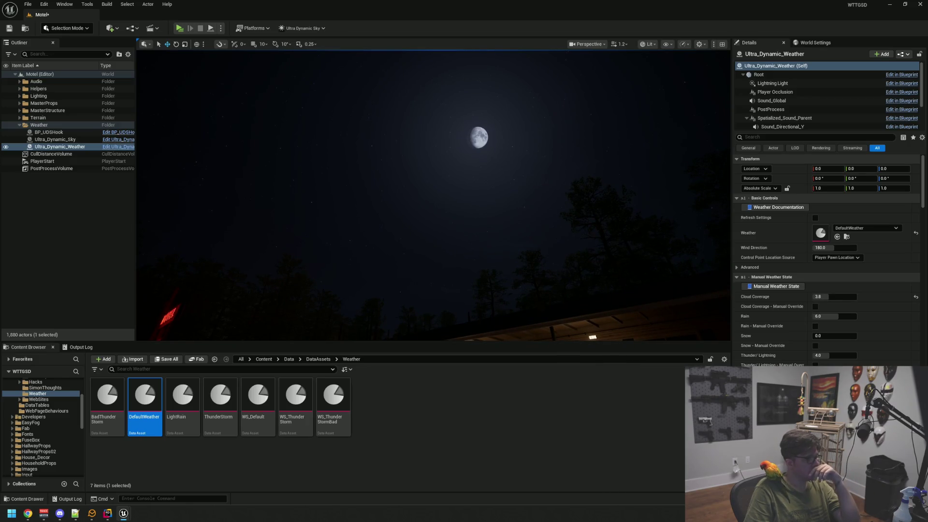
pyautogui.moveTo(194, 306); pyautogui.dragTo(188, 325)
pyautogui.moveTo(367, 256)
pyautogui.mouseDown()
pyautogui.moveTo(364, 248)
pyautogui.moveTo(367, 257)
pyautogui.moveTo(375, 248)
pyautogui.mouseUp()
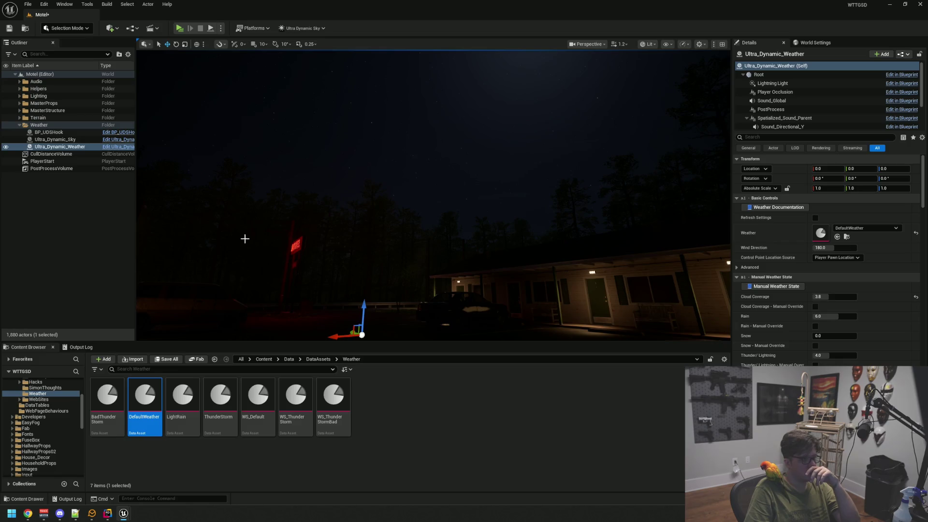
pyautogui.moveTo(244, 238); pyautogui.dragTo(170, 203)
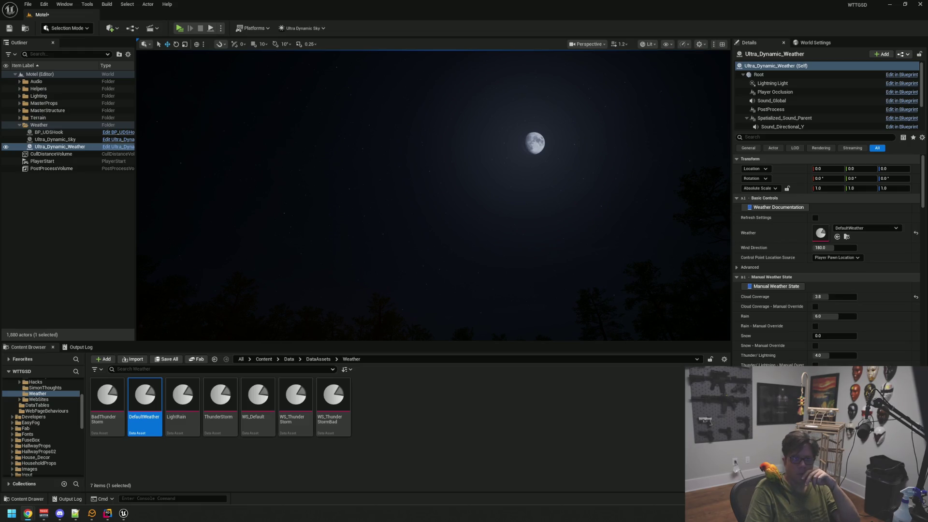
pyautogui.moveTo(462, 97)
pyautogui.mouseDown()
pyautogui.moveTo(462, 139)
pyautogui.moveTo(462, 91)
pyautogui.mouseUp()
# Step: Run t.MaxFPS 0 in the game console to remove the frame-rate cap
pyautogui.click(75, 211)
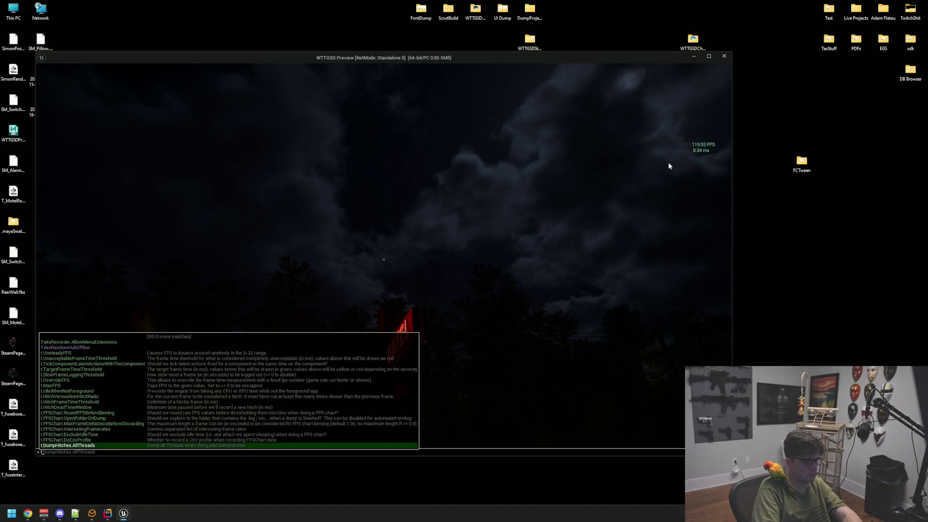
pyautogui.write('t')
pyautogui.press('BackSpace')
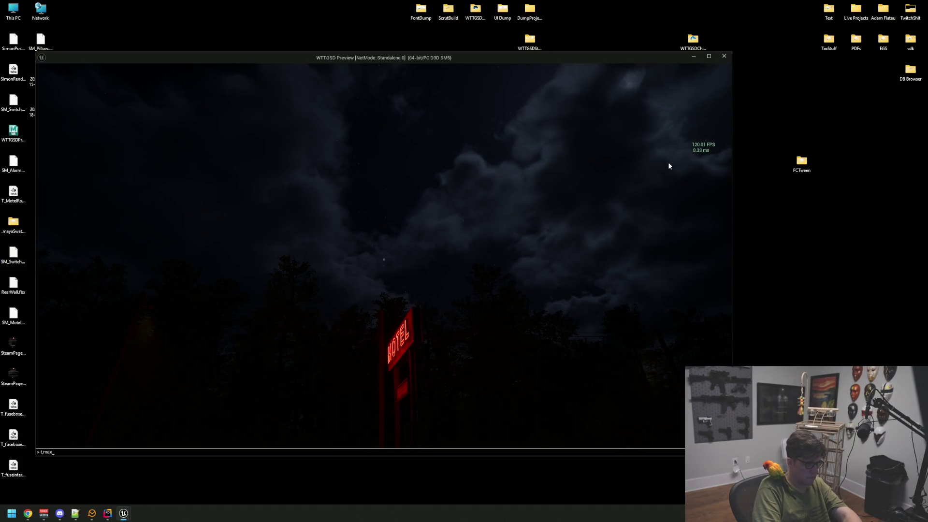
pyautogui.write('t.maxFPS 999')
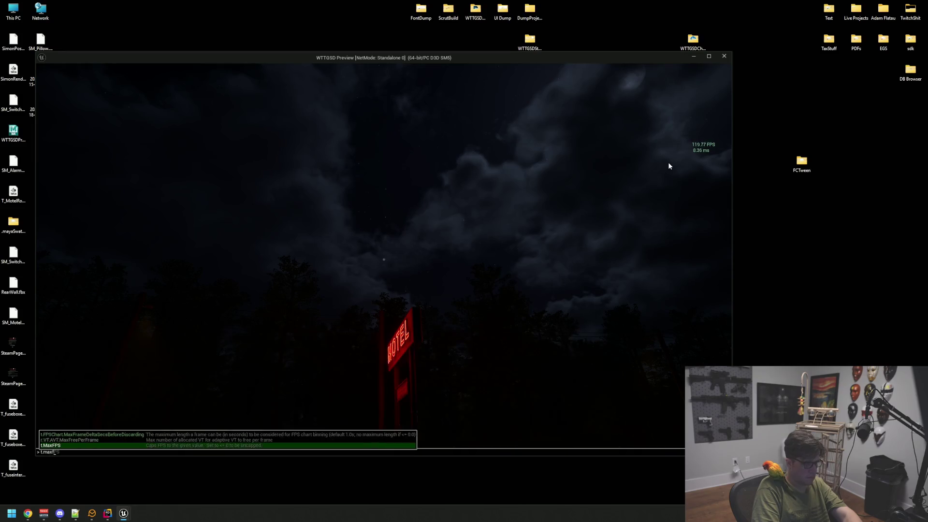
pyautogui.press('Tab')
pyautogui.write('0')
pyautogui.press('Return')
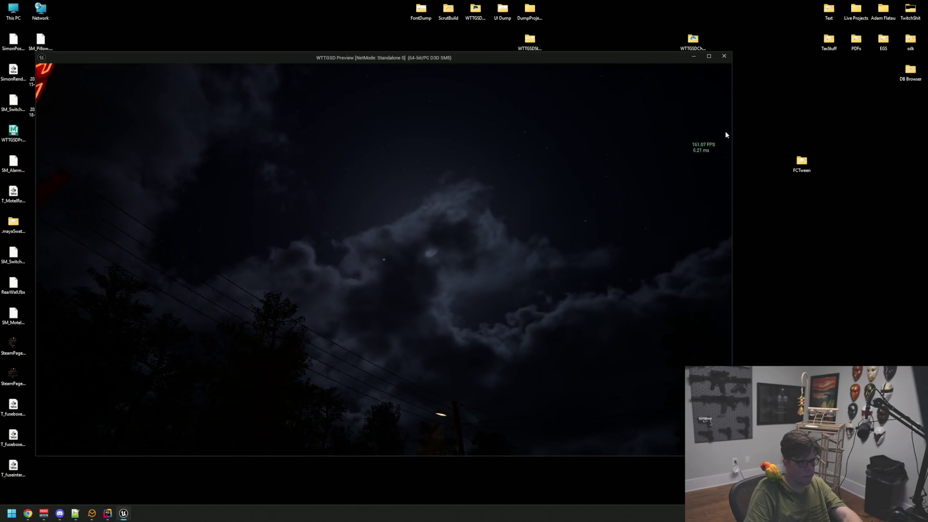
# Step: Close the game preview, return to the editor, and select Ultra_Dynamic_Weather
pyautogui.press('Escape')
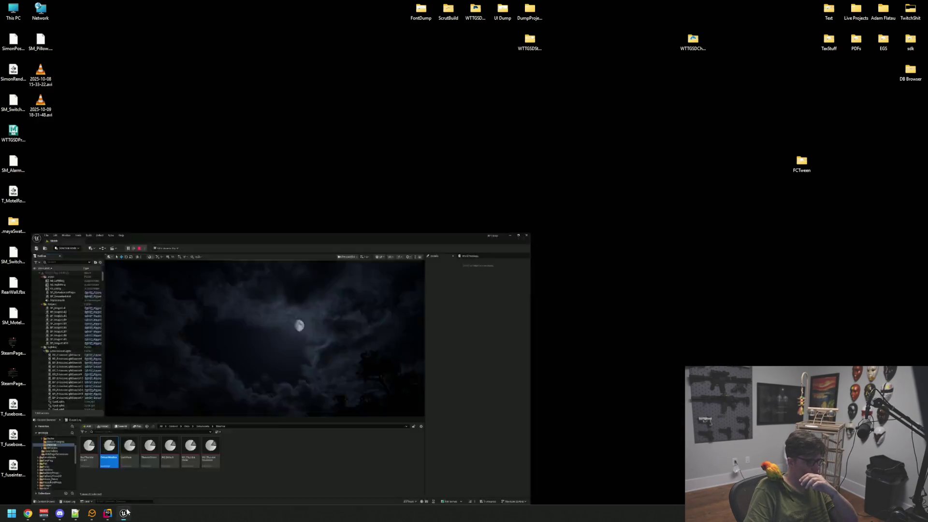
pyautogui.click(125, 511)
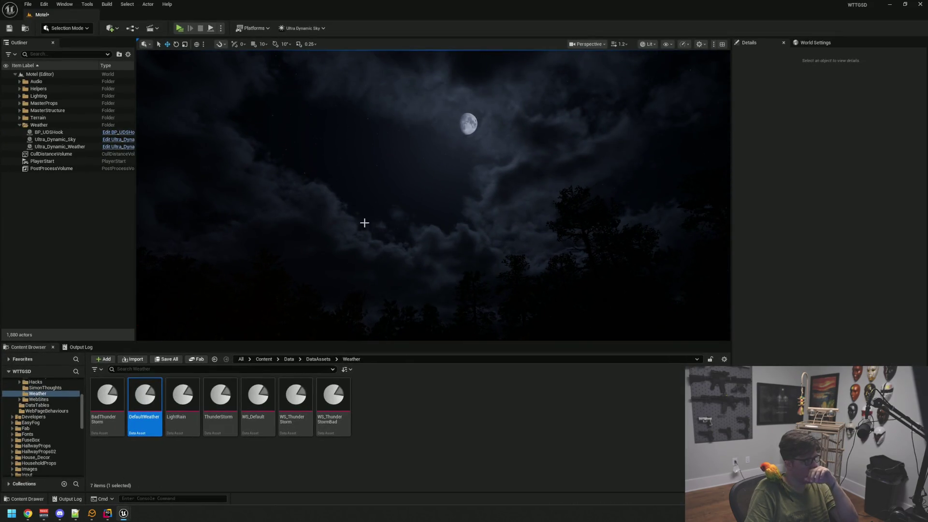
pyautogui.click(80, 147)
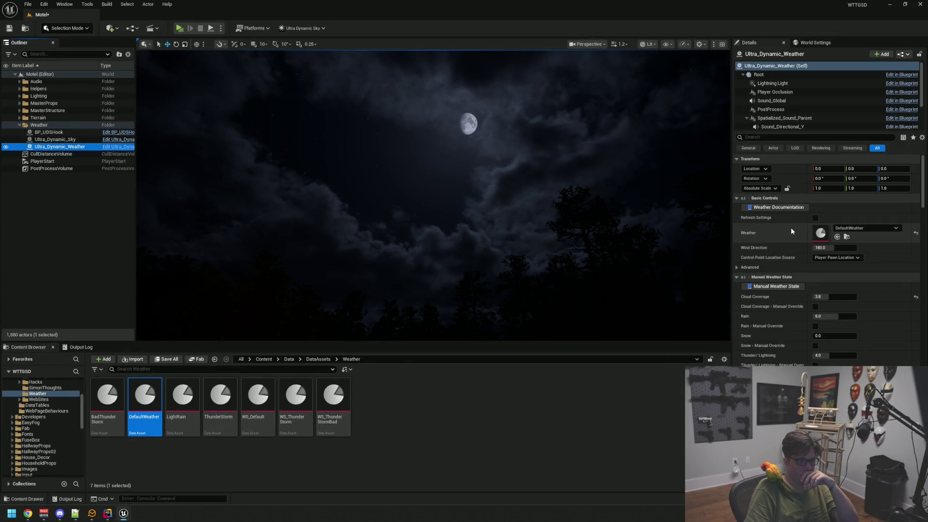
pyautogui.click(815, 217)
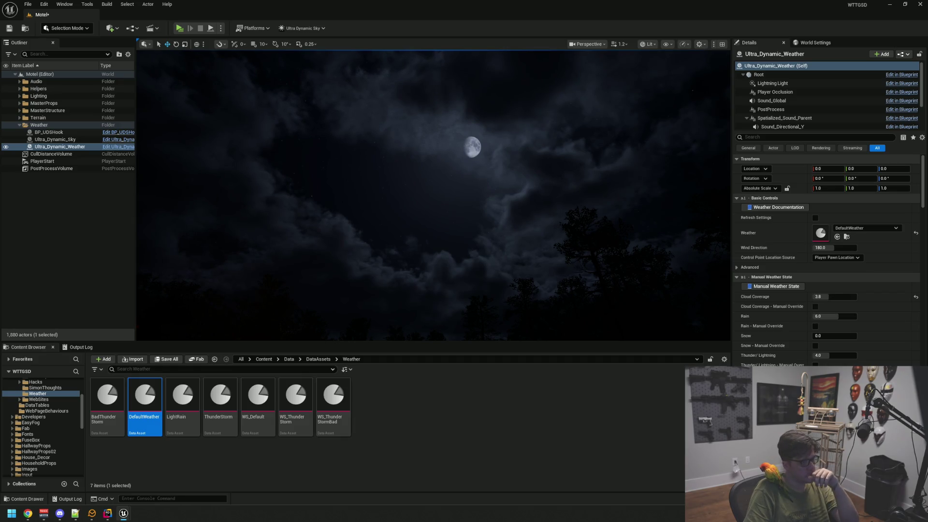
pyautogui.moveTo(168, 306)
pyautogui.mouseDown()
pyautogui.moveTo(165, 238)
pyautogui.moveTo(347, 238)
pyautogui.mouseUp()
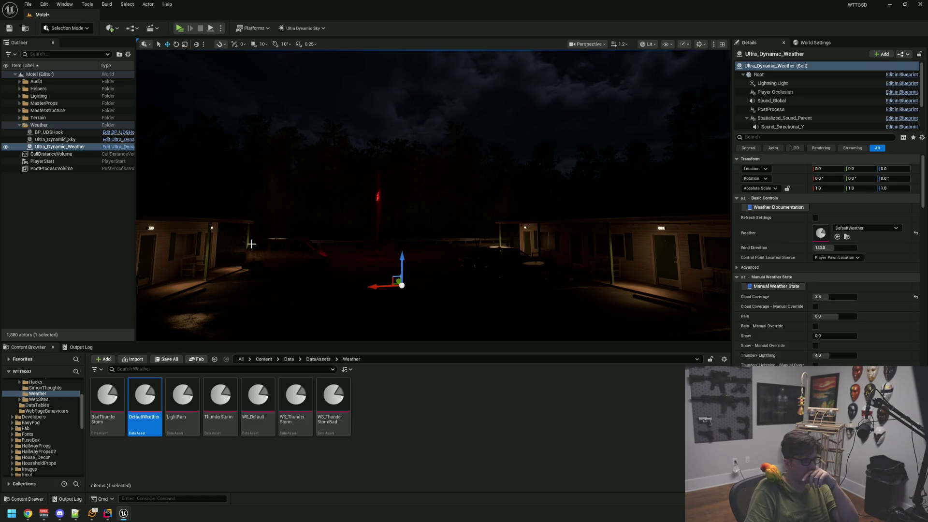
pyautogui.moveTo(240, 244)
pyautogui.mouseDown()
pyautogui.moveTo(376, 277)
pyautogui.moveTo(390, 183)
pyautogui.mouseUp()
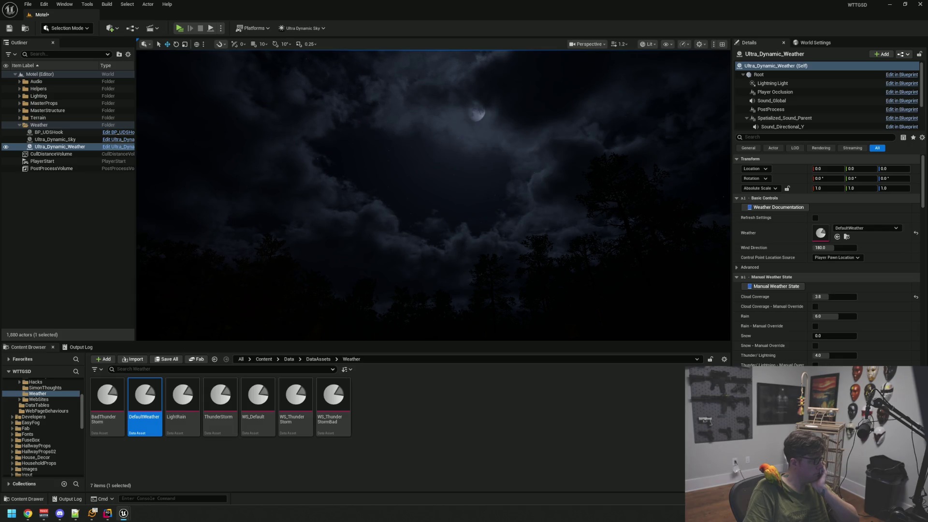
pyautogui.moveTo(349, 252)
pyautogui.mouseDown()
pyautogui.moveTo(350, 309)
pyautogui.moveTo(350, 253)
pyautogui.mouseUp()
pyautogui.moveTo(419, 213)
pyautogui.mouseDown()
pyautogui.moveTo(439, 215)
pyautogui.moveTo(418, 213)
pyautogui.mouseUp()
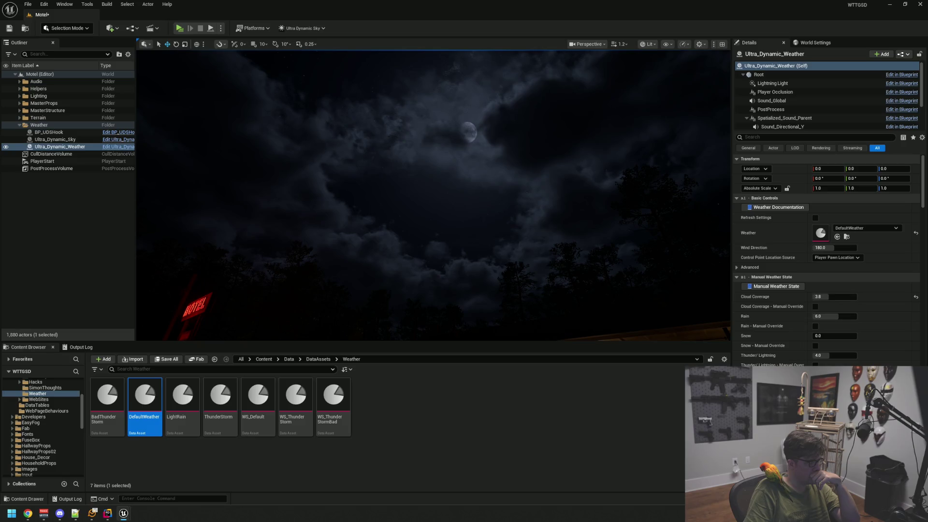
pyautogui.rightClick(181, 131)
pyautogui.moveTo(182, 130)
pyautogui.mouseDown()
pyautogui.moveTo(331, 197)
pyautogui.moveTo(350, 236)
pyautogui.moveTo(350, 203)
pyautogui.mouseUp()
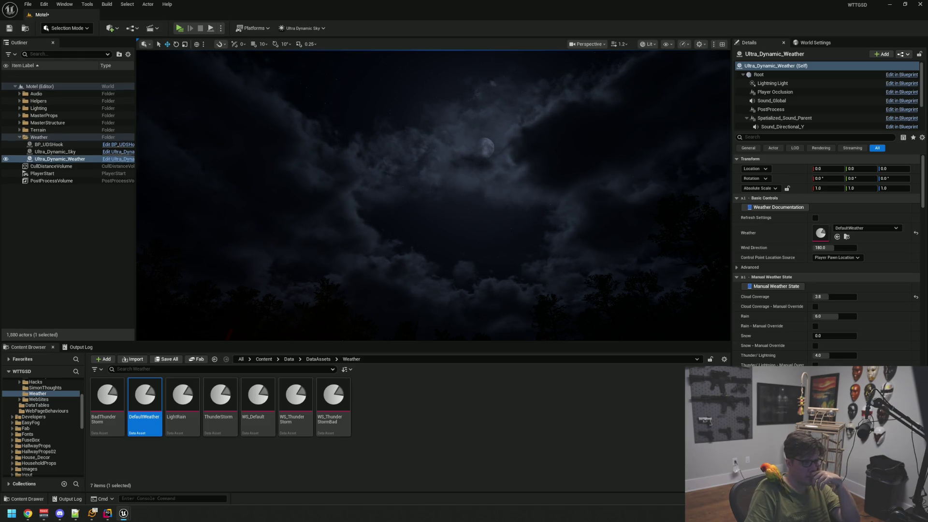
pyautogui.moveTo(279, 280)
pyautogui.mouseDown()
pyautogui.moveTo(404, 265)
pyautogui.moveTo(436, 245)
pyautogui.moveTo(425, 230)
pyautogui.moveTo(527, 237)
pyautogui.moveTo(374, 224)
pyautogui.mouseUp()
pyautogui.press('Escape')
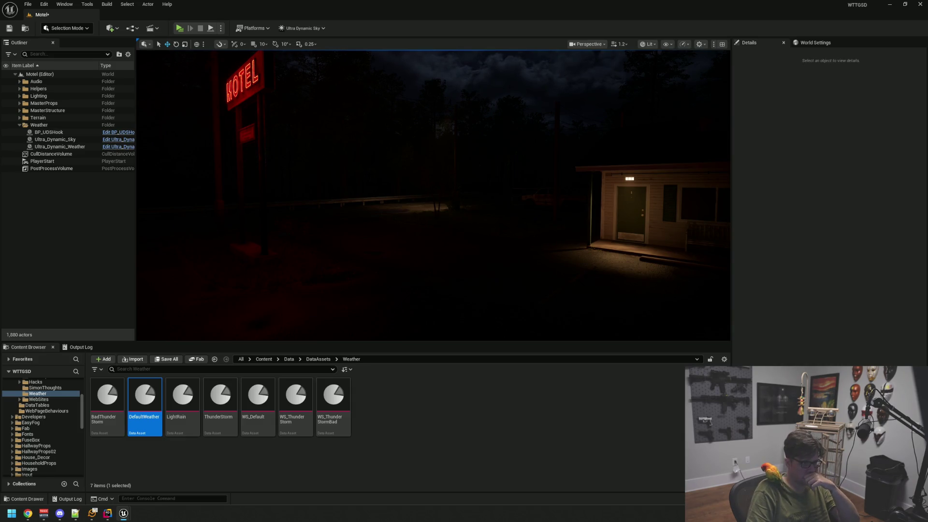
# Step: Tilt the view between the cloudy sky and the motel to frame the red MOTEL sign
pyautogui.moveTo(227, 261)
pyautogui.mouseDown()
pyautogui.moveTo(235, 198)
pyautogui.moveTo(275, 275)
pyautogui.moveTo(394, 244)
pyautogui.mouseUp()
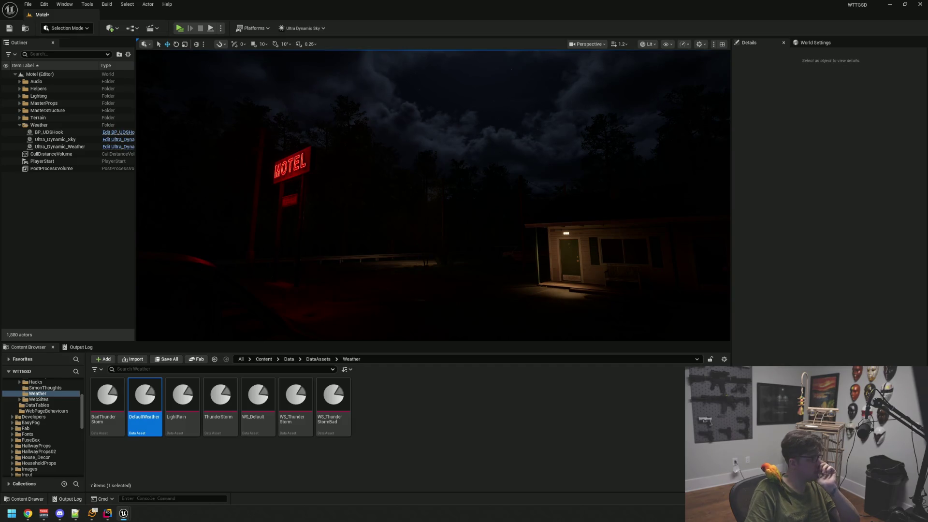
pyautogui.moveTo(403, 270)
pyautogui.mouseDown()
pyautogui.moveTo(403, 251)
pyautogui.moveTo(404, 271)
pyautogui.mouseUp()
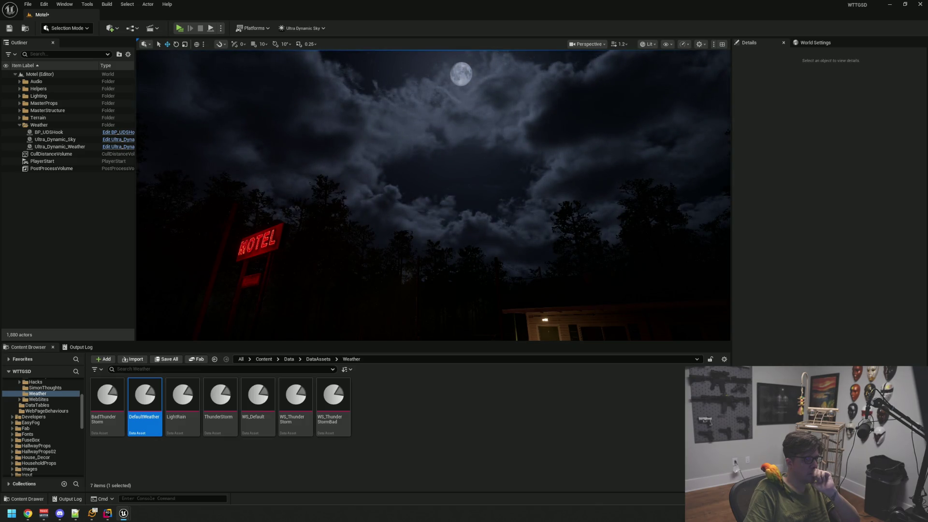
pyautogui.moveTo(292, 276); pyautogui.dragTo(291, 309)
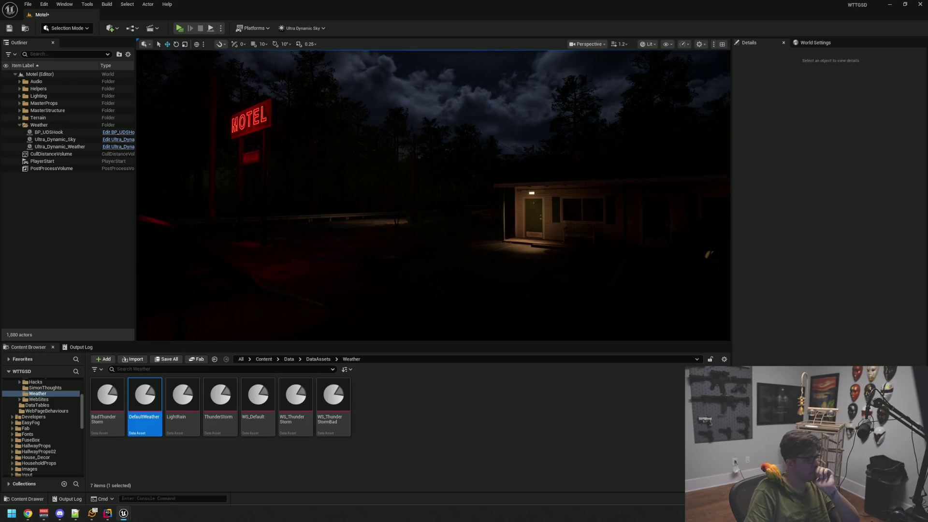
pyautogui.moveTo(433, 193)
pyautogui.mouseDown()
pyautogui.moveTo(432, 116)
pyautogui.moveTo(433, 152)
pyautogui.mouseUp()
# Step: Fly around the motel porch and lit courtyard to inspect the lighting, then save
pyautogui.moveTo(459, 237); pyautogui.dragTo(451, 236)
pyautogui.moveTo(213, 288); pyautogui.dragTo(205, 288)
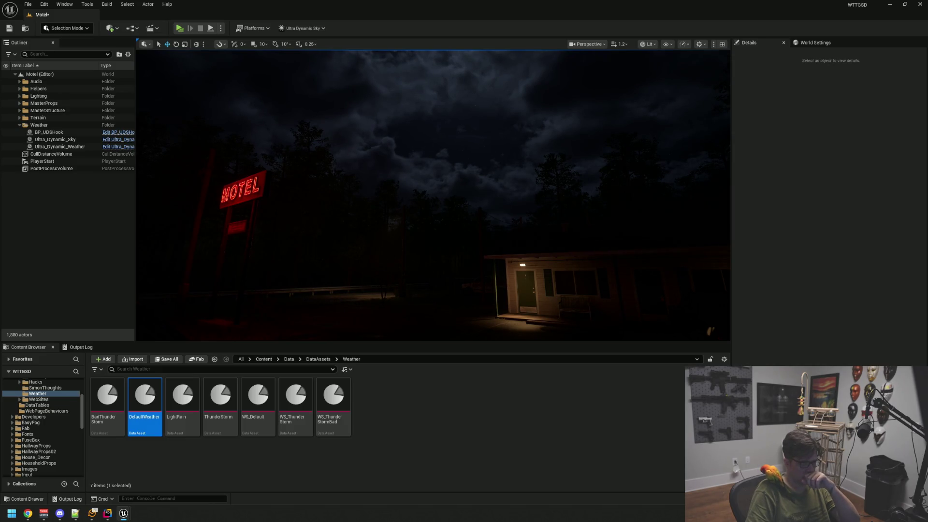
pyautogui.moveTo(666, 309)
pyautogui.mouseDown()
pyautogui.moveTo(680, 307)
pyautogui.moveTo(137, 203)
pyautogui.moveTo(387, 257)
pyautogui.moveTo(379, 263)
pyautogui.moveTo(682, 259)
pyautogui.moveTo(397, 243)
pyautogui.mouseUp()
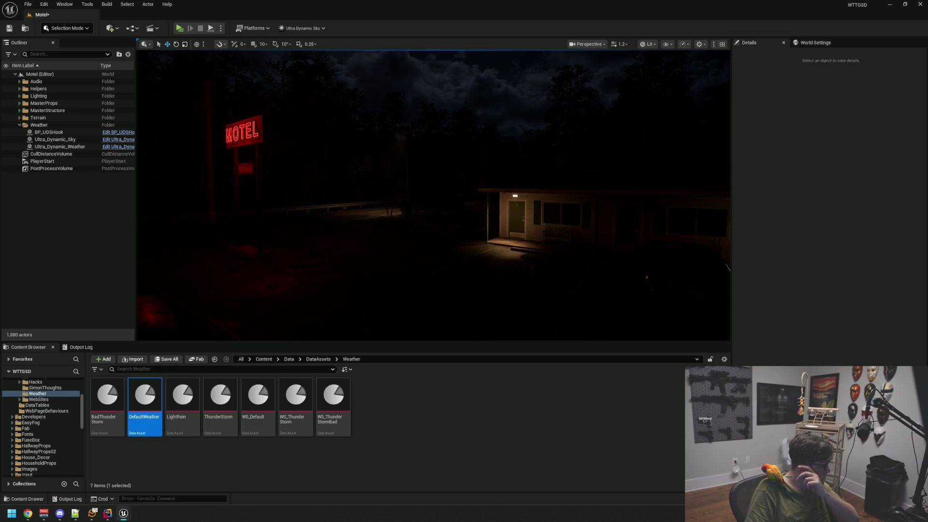
pyautogui.moveTo(338, 217)
pyautogui.mouseDown()
pyautogui.moveTo(561, 247)
pyautogui.moveTo(555, 227)
pyautogui.moveTo(565, 246)
pyautogui.moveTo(517, 242)
pyautogui.moveTo(556, 241)
pyautogui.moveTo(550, 232)
pyautogui.moveTo(541, 239)
pyautogui.moveTo(541, 227)
pyautogui.moveTo(531, 231)
pyautogui.moveTo(546, 246)
pyautogui.mouseUp()
pyautogui.moveTo(435, 189)
pyautogui.mouseDown()
pyautogui.moveTo(458, 169)
pyautogui.moveTo(468, 179)
pyautogui.moveTo(452, 191)
pyautogui.moveTo(443, 182)
pyautogui.mouseUp()
pyautogui.hotkey('ctrl', 's')
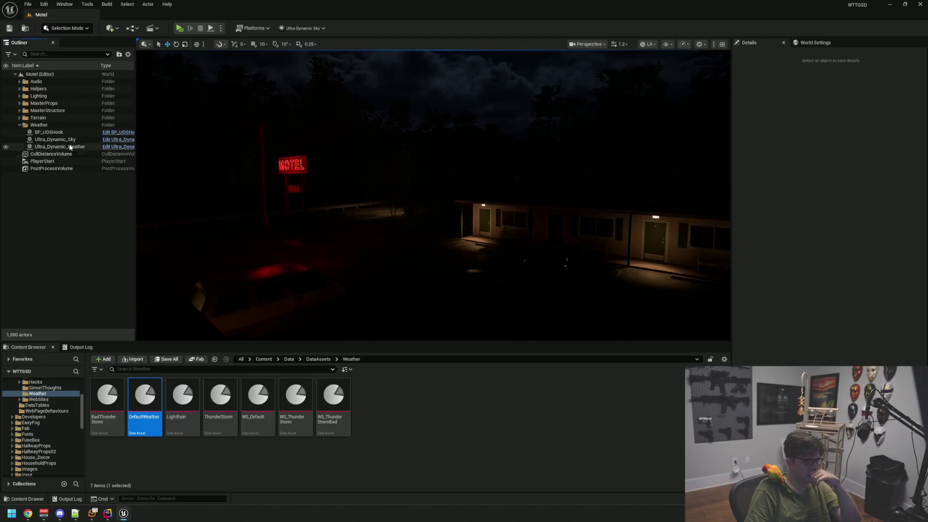
pyautogui.click(55, 139)
# Step: Focus on the sky actor and switch Sky Mode to Static Clouds
pyautogui.press('f')
pyautogui.moveTo(483, 199); pyautogui.dragTo(483, 184)
pyautogui.click(833, 237)
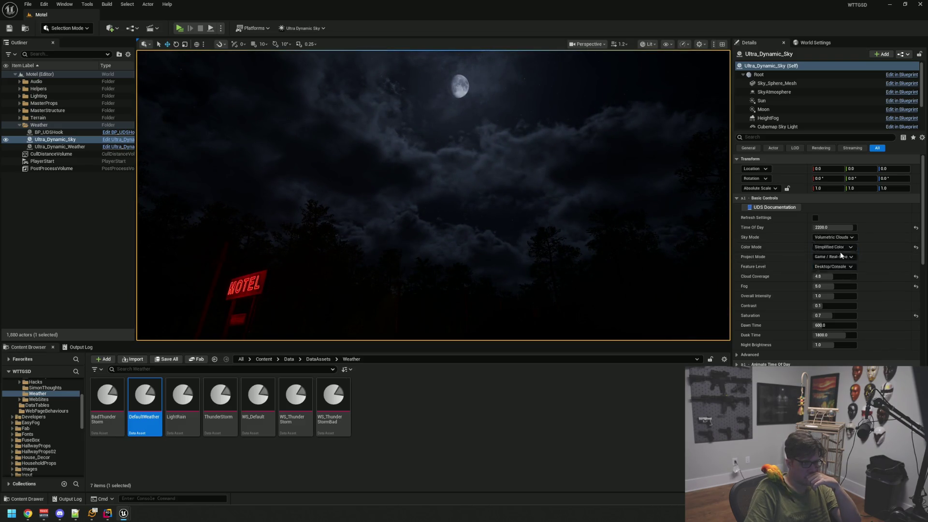
pyautogui.click(840, 251)
pyautogui.moveTo(536, 248)
pyautogui.mouseDown()
pyautogui.moveTo(441, 219)
pyautogui.moveTo(495, 209)
pyautogui.mouseUp()
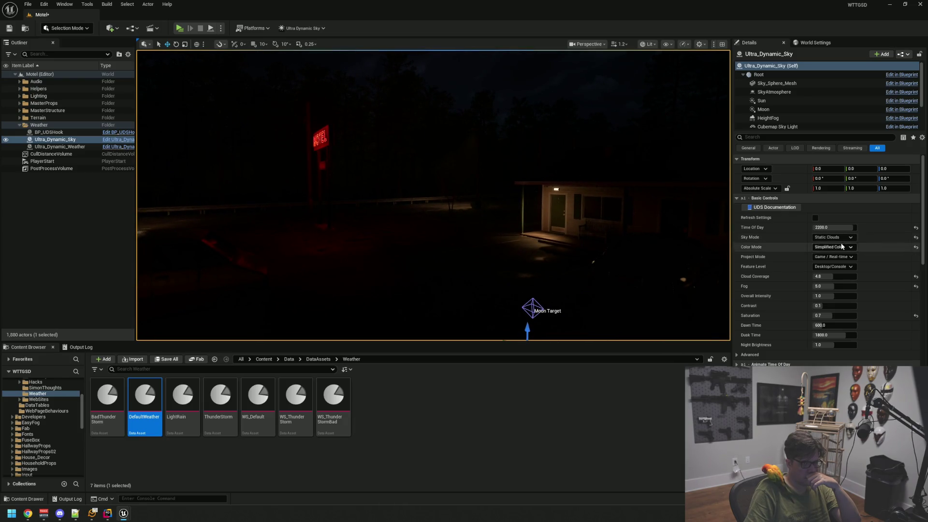
# Step: Switch Sky Mode back to Volumetric Clouds and view the moonlit clouds over the motel
pyautogui.click(851, 237)
pyautogui.click(844, 247)
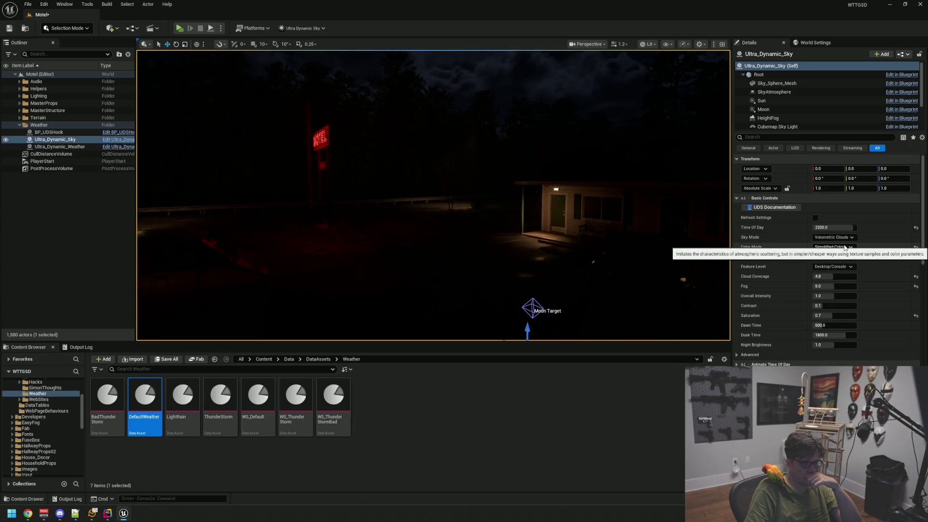
pyautogui.moveTo(522, 178)
pyautogui.mouseDown()
pyautogui.moveTo(524, 136)
pyautogui.moveTo(521, 177)
pyautogui.mouseUp()
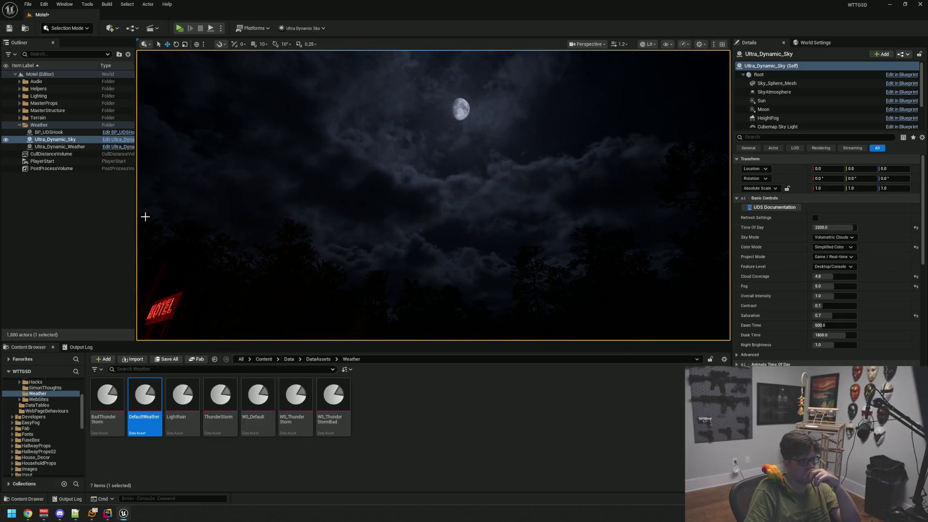
pyautogui.click(118, 221)
pyautogui.moveTo(194, 217)
pyautogui.mouseDown()
pyautogui.moveTo(193, 290)
pyautogui.moveTo(203, 297)
pyautogui.mouseUp()
pyautogui.moveTo(423, 203)
pyautogui.mouseDown()
pyautogui.moveTo(423, 172)
pyautogui.moveTo(416, 227)
pyautogui.moveTo(415, 191)
pyautogui.mouseUp()
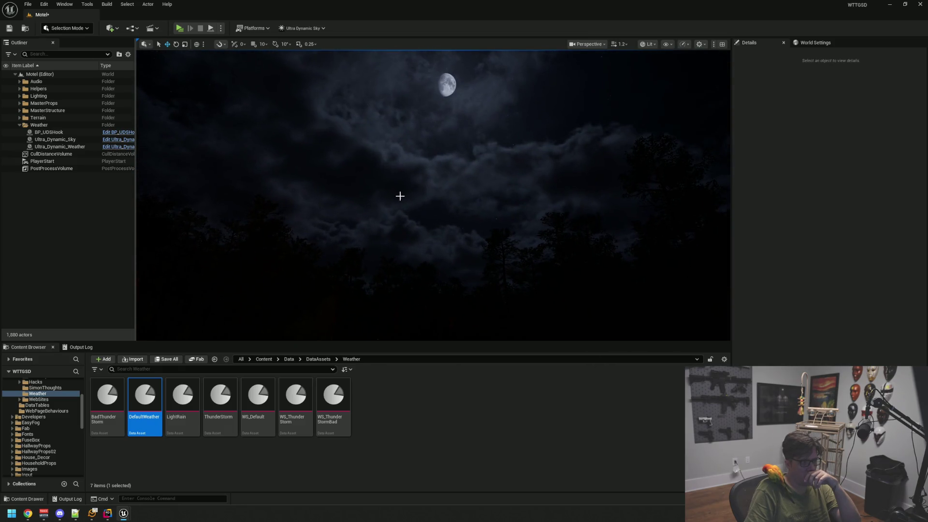
pyautogui.click(84, 149)
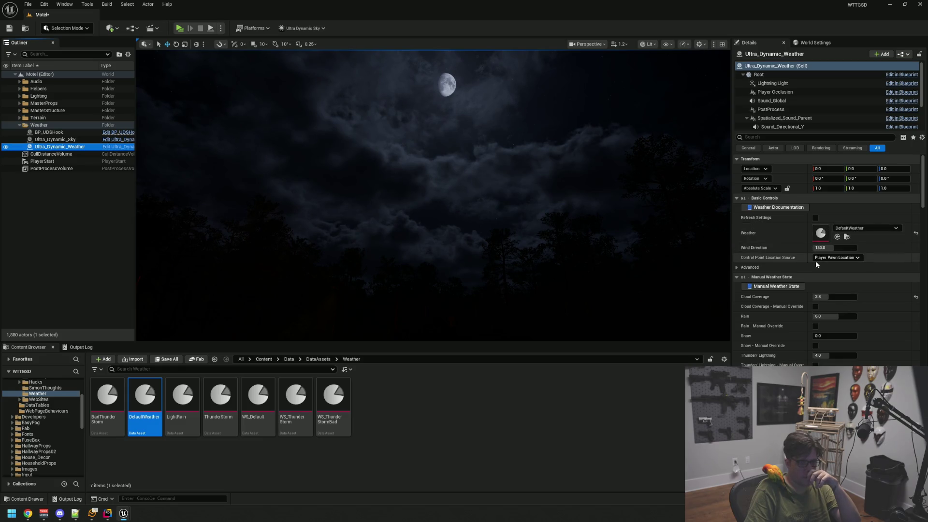
pyautogui.click(80, 139)
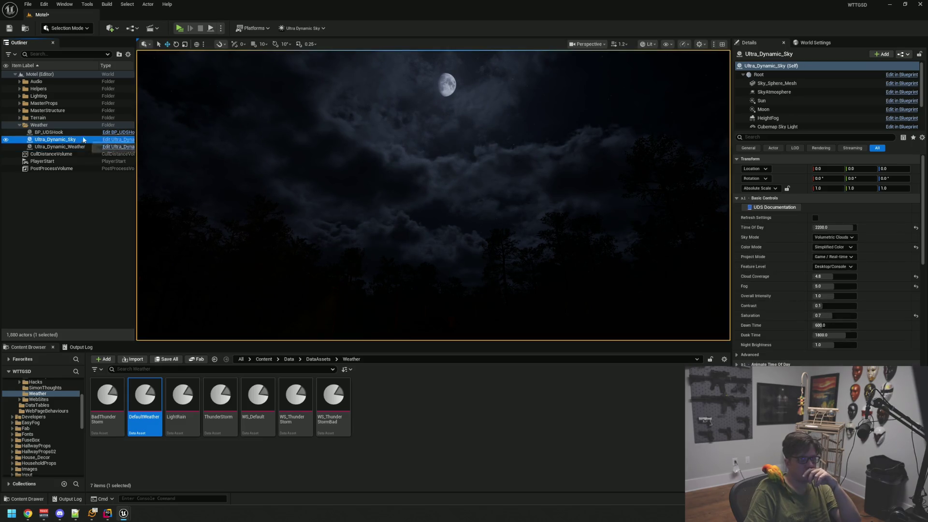
pyautogui.moveTo(497, 187)
pyautogui.mouseDown()
pyautogui.moveTo(499, 223)
pyautogui.moveTo(503, 187)
pyautogui.mouseUp()
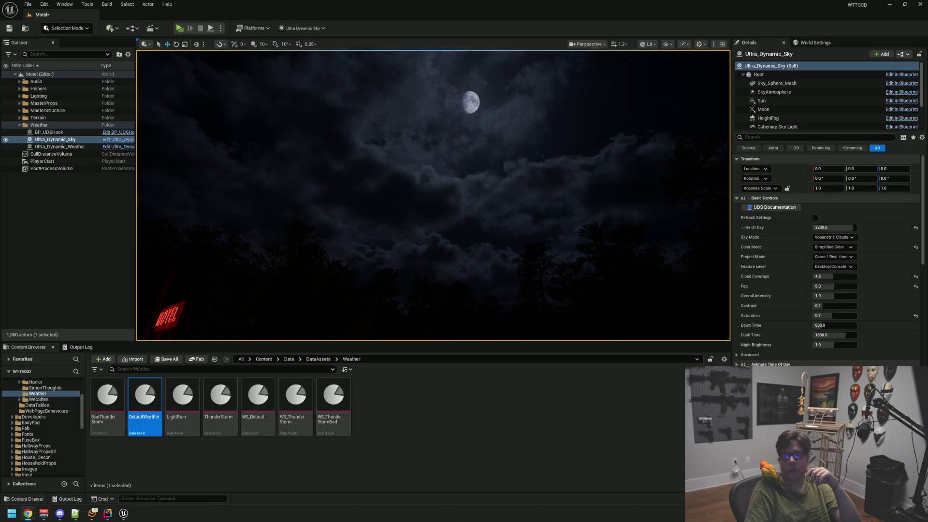
pyautogui.moveTo(433, 195)
pyautogui.mouseDown()
pyautogui.moveTo(432, 203)
pyautogui.moveTo(434, 191)
pyautogui.mouseUp()
pyautogui.moveTo(570, 179); pyautogui.dragTo(580, 169)
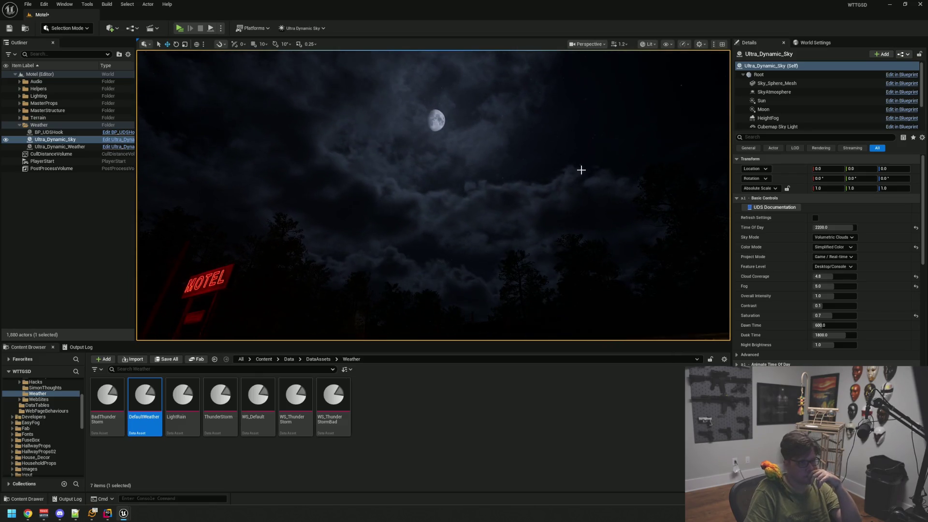
pyautogui.click(74, 218)
pyautogui.moveTo(145, 212)
pyautogui.mouseDown()
pyautogui.moveTo(144, 242)
pyautogui.moveTo(116, 244)
pyautogui.mouseUp()
pyautogui.moveTo(432, 195)
pyautogui.mouseDown()
pyautogui.moveTo(416, 196)
pyautogui.moveTo(454, 181)
pyautogui.moveTo(463, 164)
pyautogui.moveTo(459, 174)
pyautogui.mouseUp()
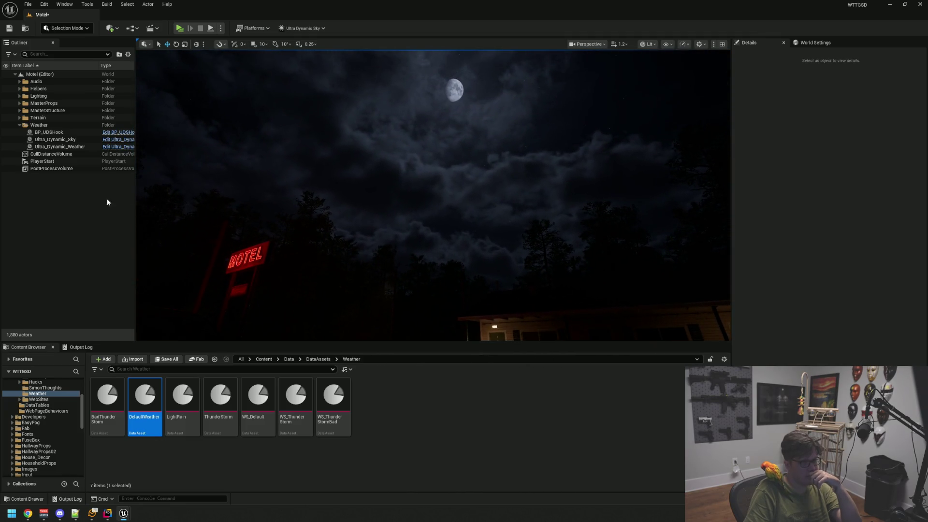
# Step: Set Ultra_Dynamic_Sky's Sky Mode to 2D Dynamic Clouds
pyautogui.click(73, 140)
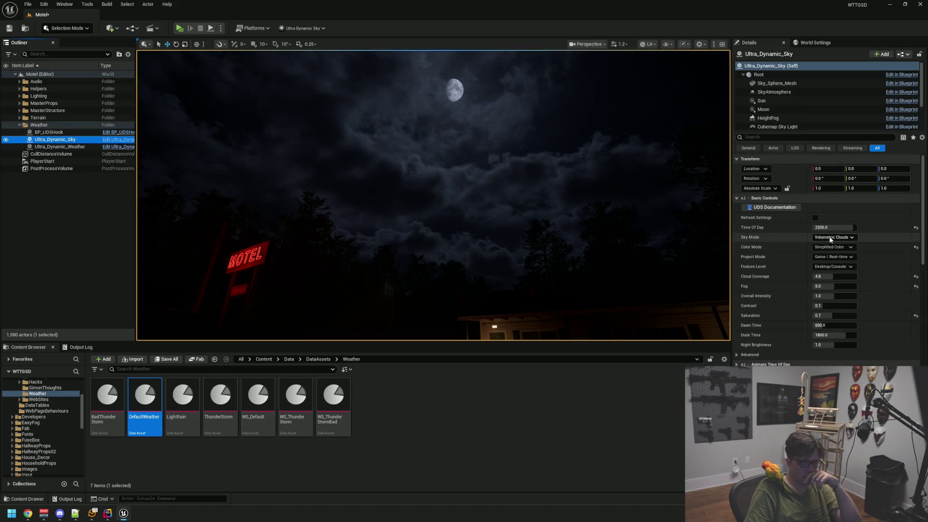
pyautogui.click(833, 238)
pyautogui.click(839, 259)
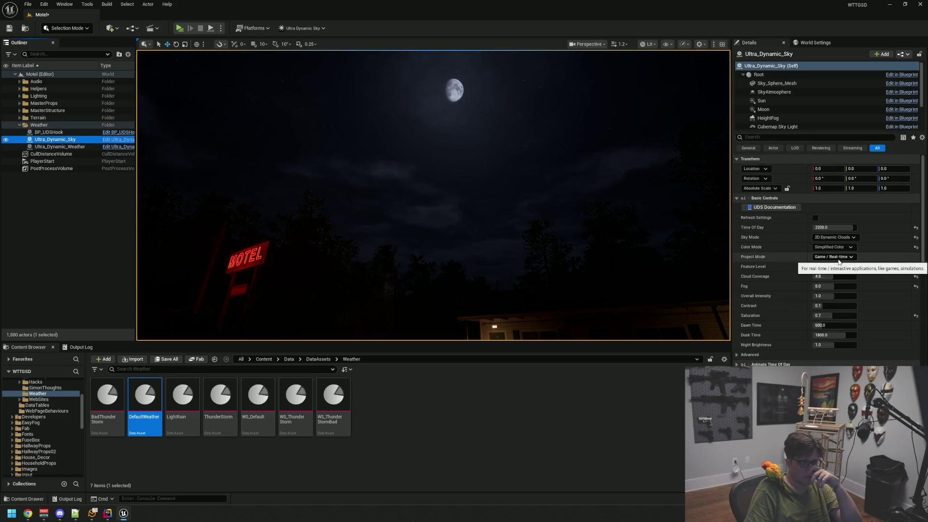
pyautogui.moveTo(483, 193)
pyautogui.mouseDown()
pyautogui.moveTo(483, 183)
pyautogui.moveTo(483, 251)
pyautogui.moveTo(454, 227)
pyautogui.moveTo(459, 194)
pyautogui.mouseUp()
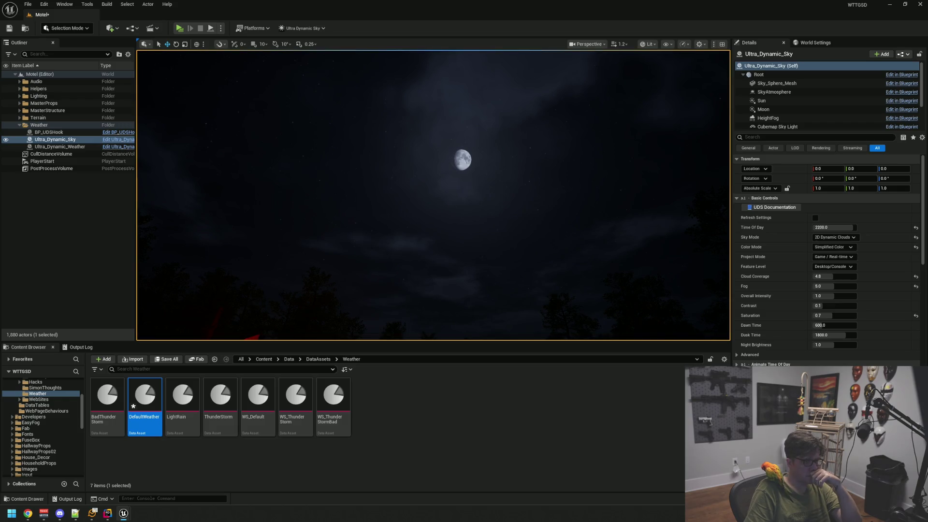
# Step: Reselect Ultra_Dynamic_Sky, click a button in its Details, then select Ultra_Dynamic_Weather
pyautogui.click(55, 139)
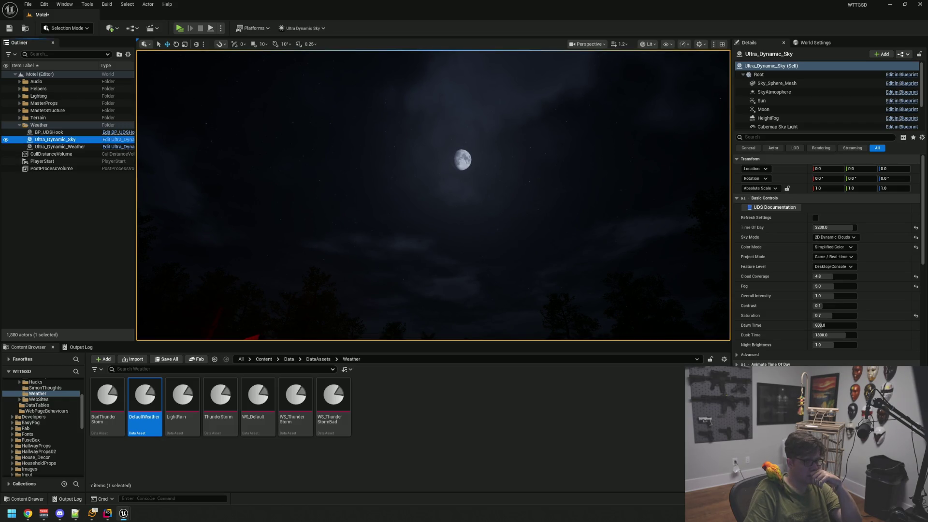
pyautogui.click(816, 219)
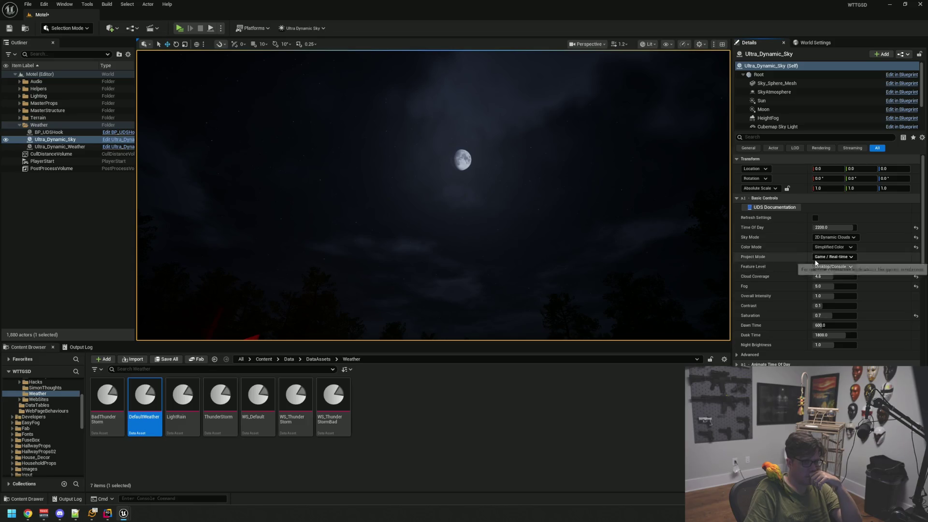
pyautogui.click(78, 148)
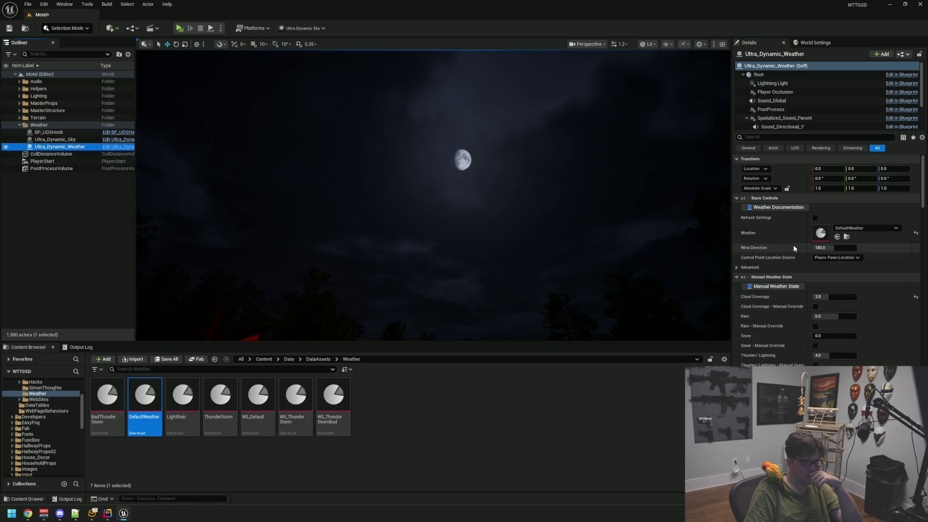
# Step: Refresh the weather settings twice, then set Ultra_Dynamic_Sky back to Volumetric Clouds
pyautogui.click(816, 217)
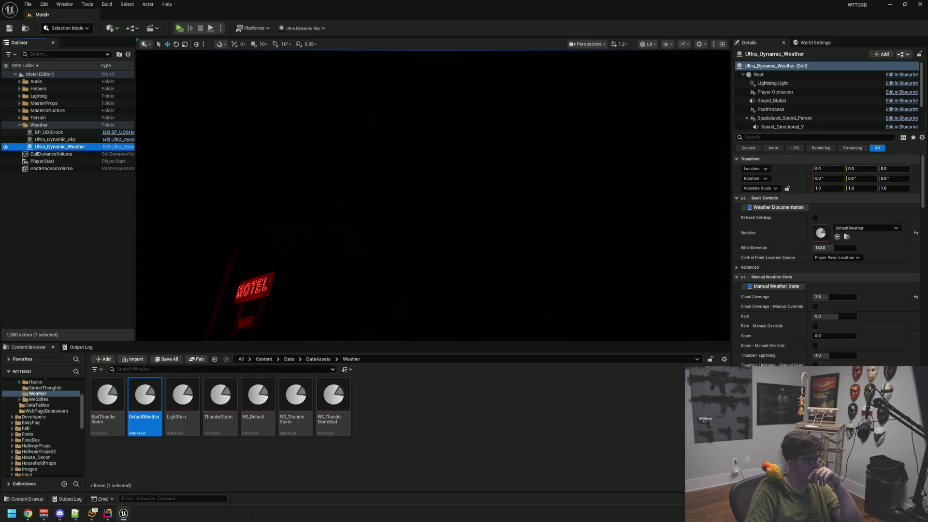
pyautogui.click(814, 218)
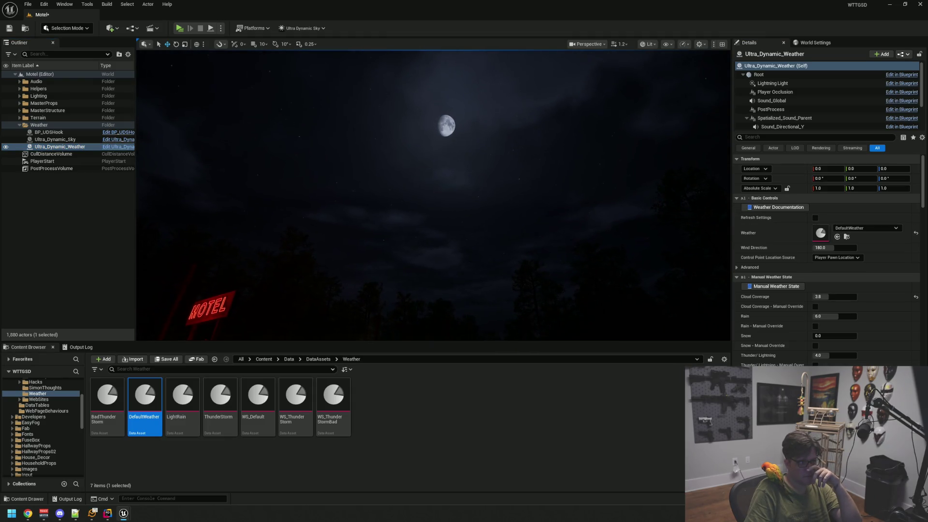
pyautogui.click(55, 139)
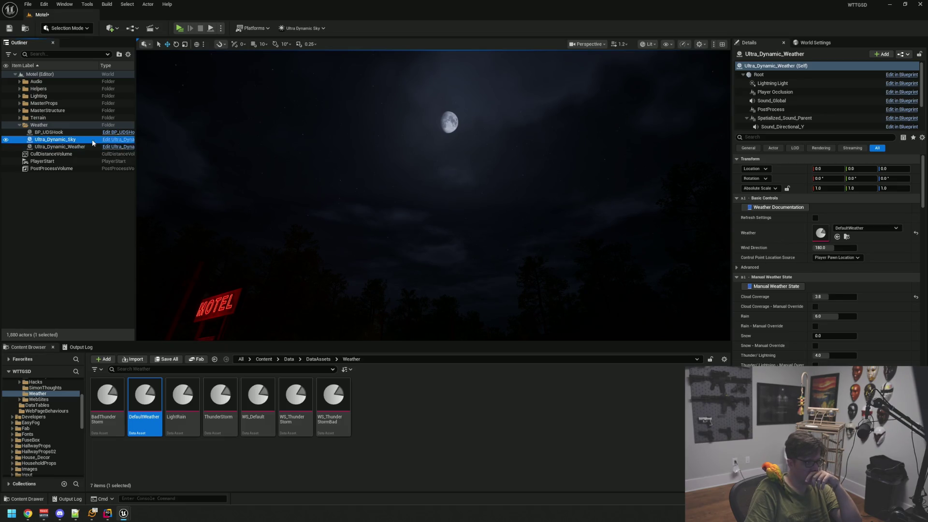
pyautogui.click(834, 238)
pyautogui.click(837, 246)
pyautogui.moveTo(541, 183); pyautogui.dragTo(511, 193)
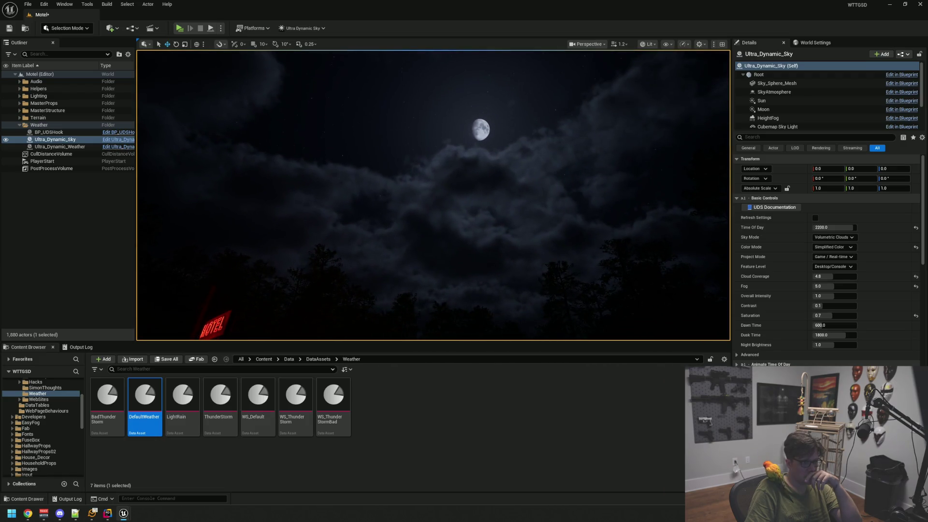
pyautogui.click(102, 193)
# Step: Save the Motel level and fly around the porch viewing the moon through dark clouds
pyautogui.moveTo(410, 189); pyautogui.dragTo(411, 186)
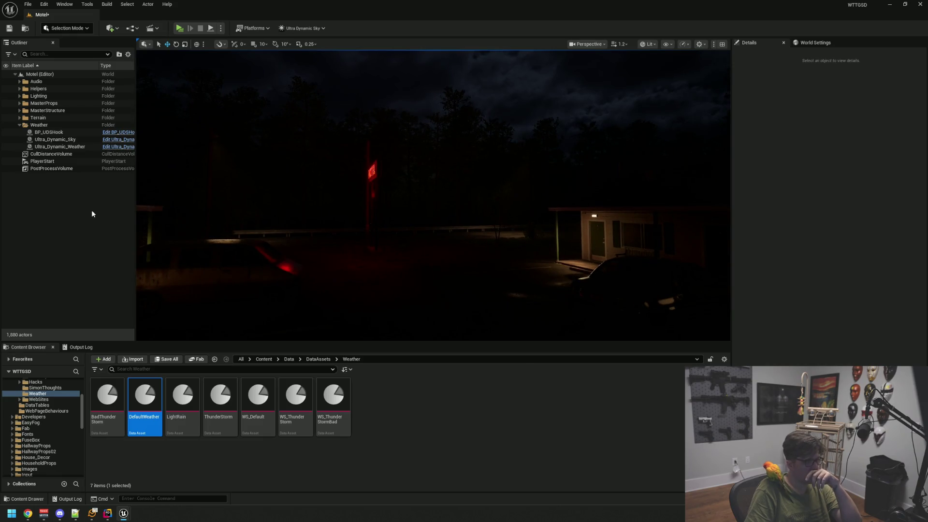
pyautogui.click(14, 30)
pyautogui.moveTo(344, 234); pyautogui.dragTo(363, 233)
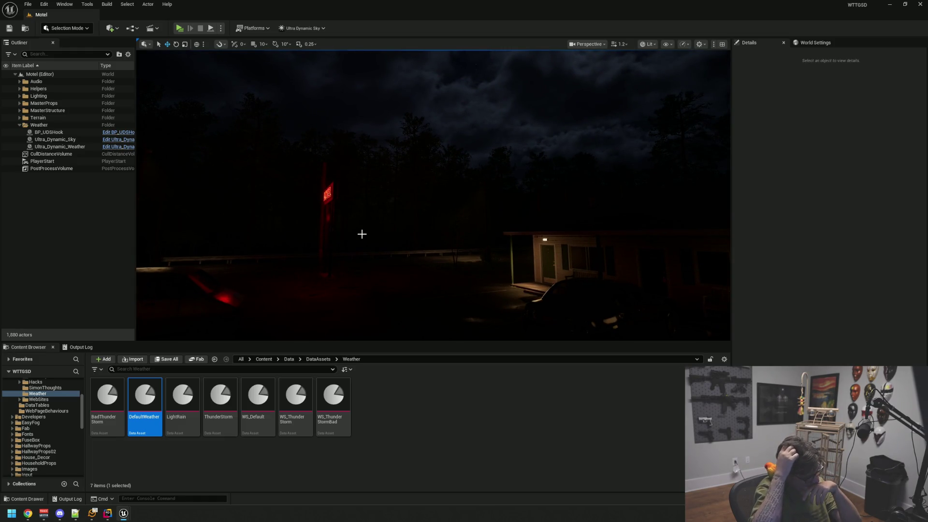
pyautogui.moveTo(356, 232)
pyautogui.mouseDown()
pyautogui.moveTo(382, 208)
pyautogui.moveTo(362, 233)
pyautogui.moveTo(391, 247)
pyautogui.moveTo(424, 236)
pyautogui.moveTo(424, 292)
pyautogui.moveTo(426, 246)
pyautogui.moveTo(412, 273)
pyautogui.moveTo(408, 242)
pyautogui.mouseUp()
pyautogui.moveTo(233, 257)
pyautogui.mouseDown()
pyautogui.moveTo(234, 273)
pyautogui.moveTo(235, 247)
pyautogui.moveTo(301, 230)
pyautogui.moveTo(356, 244)
pyautogui.moveTo(314, 241)
pyautogui.moveTo(314, 212)
pyautogui.moveTo(314, 242)
pyautogui.mouseUp()
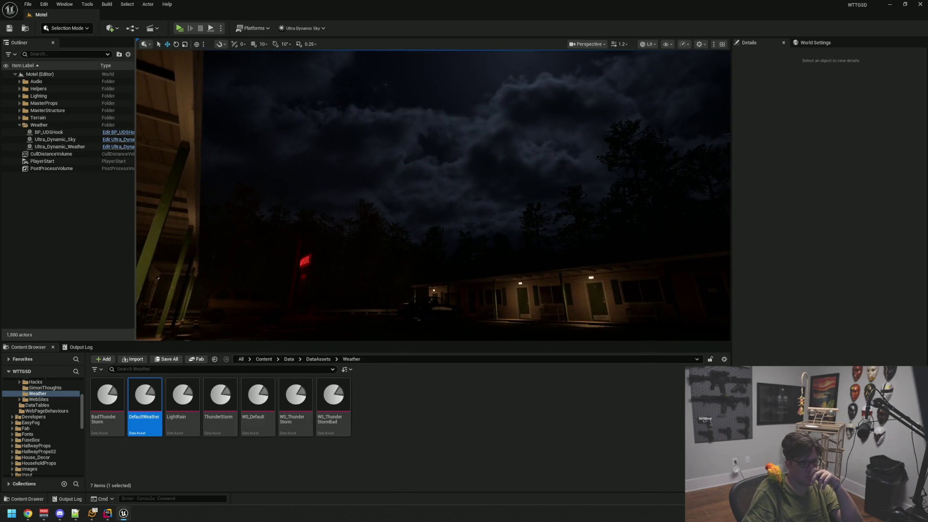
pyautogui.moveTo(386, 219)
pyautogui.mouseDown()
pyautogui.moveTo(335, 257)
pyautogui.moveTo(383, 238)
pyautogui.moveTo(373, 240)
pyautogui.moveTo(416, 244)
pyautogui.moveTo(408, 247)
pyautogui.moveTo(407, 232)
pyautogui.moveTo(392, 244)
pyautogui.moveTo(414, 276)
pyautogui.moveTo(366, 265)
pyautogui.moveTo(386, 271)
pyautogui.moveTo(410, 257)
pyautogui.moveTo(219, 235)
pyautogui.moveTo(241, 222)
pyautogui.moveTo(303, 224)
pyautogui.mouseUp()
pyautogui.press('Right')
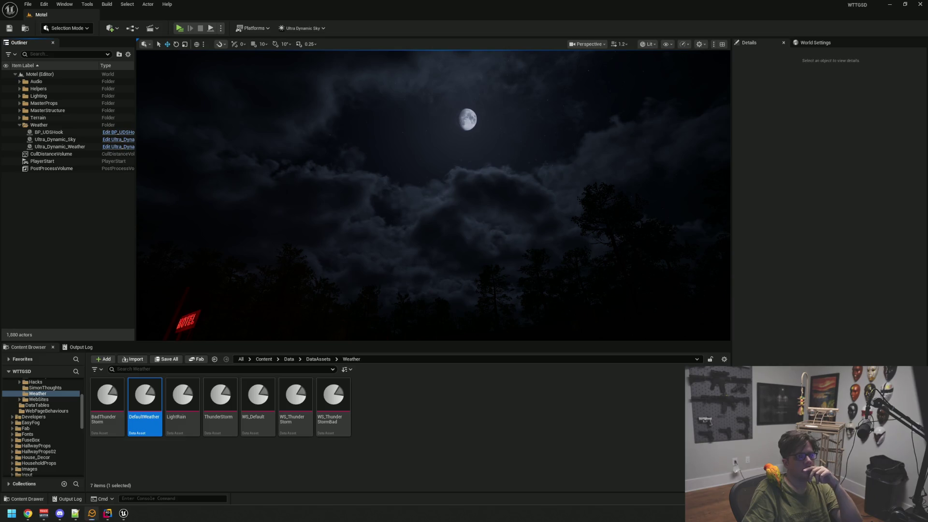
pyautogui.moveTo(294, 186)
pyautogui.mouseDown()
pyautogui.moveTo(386, 157)
pyautogui.moveTo(413, 138)
pyautogui.mouseUp()
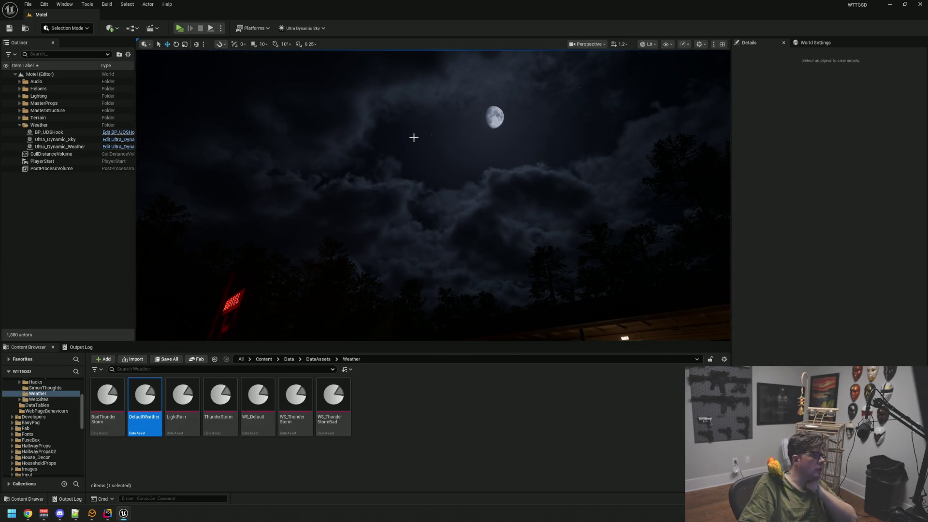
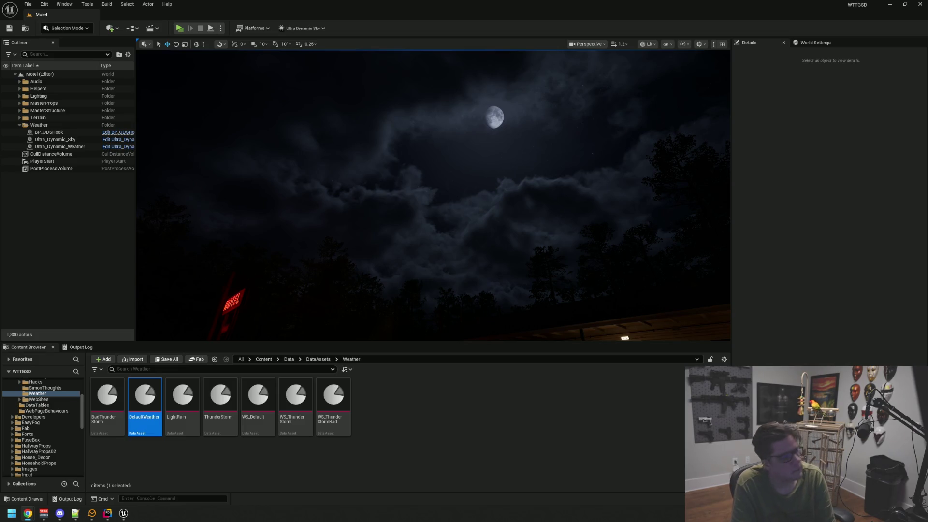
# Step: Tilt the camera down from the night sky and turn toward the row of motel rooms
pyautogui.moveTo(338, 217); pyautogui.dragTo(338, 217)
pyautogui.moveTo(274, 118); pyautogui.dragTo(273, 118)
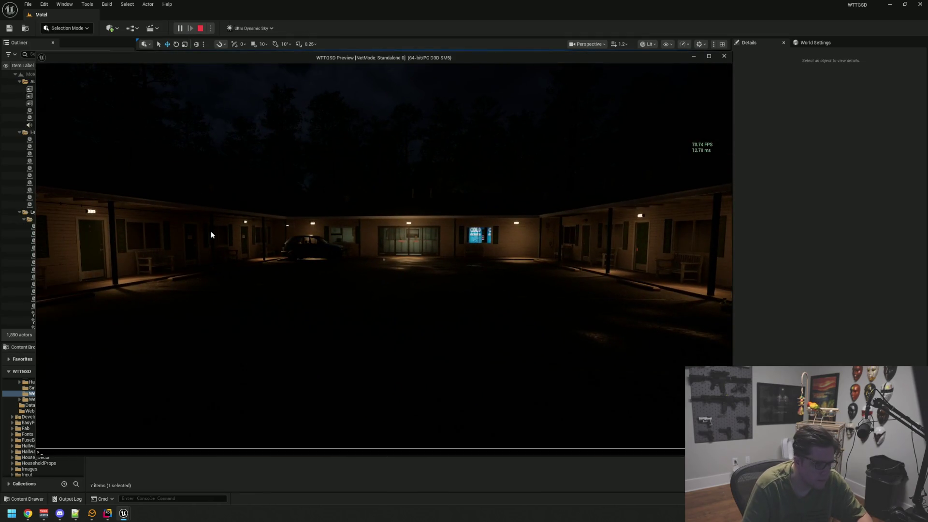
pyautogui.write('strat fps')
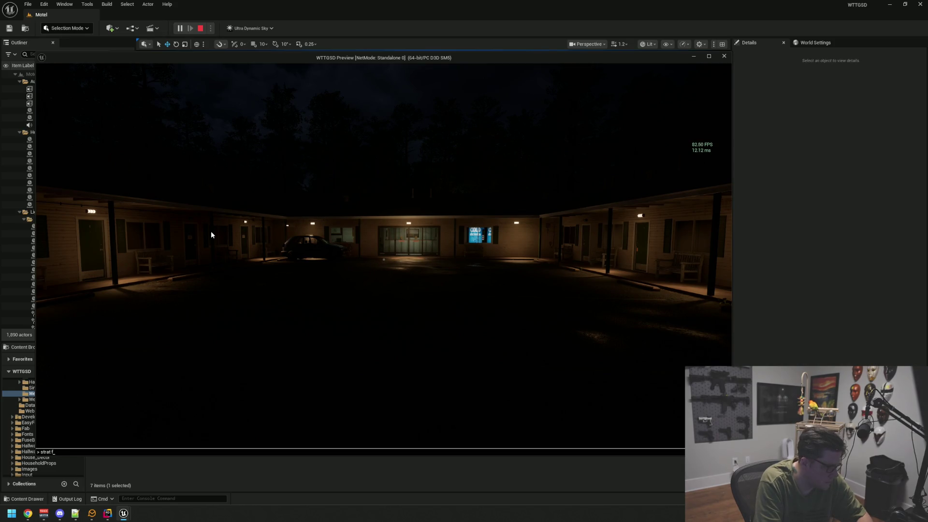
pyautogui.press('BackSpace')
pyautogui.press('BackSpace')
pyautogui.press('BackSpace')
pyautogui.write('stat fps')
pyautogui.press('Return')
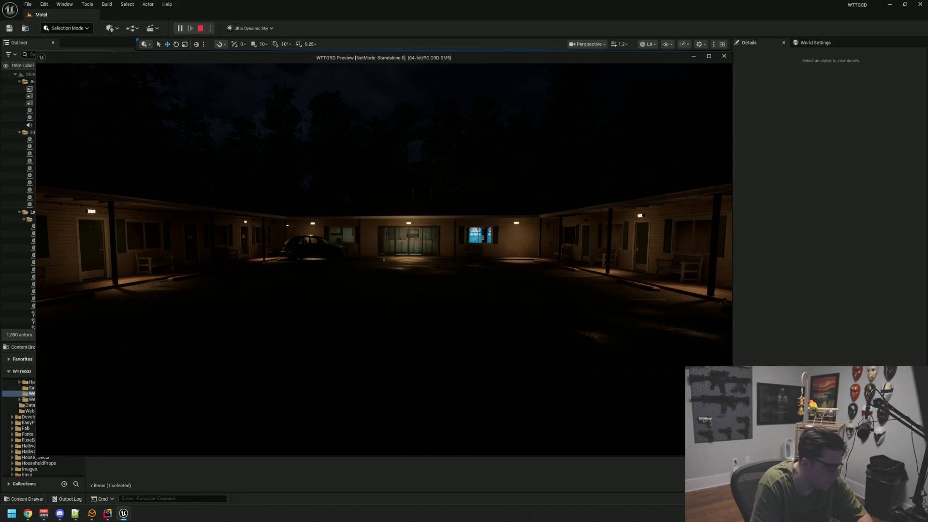
pyautogui.press('w')
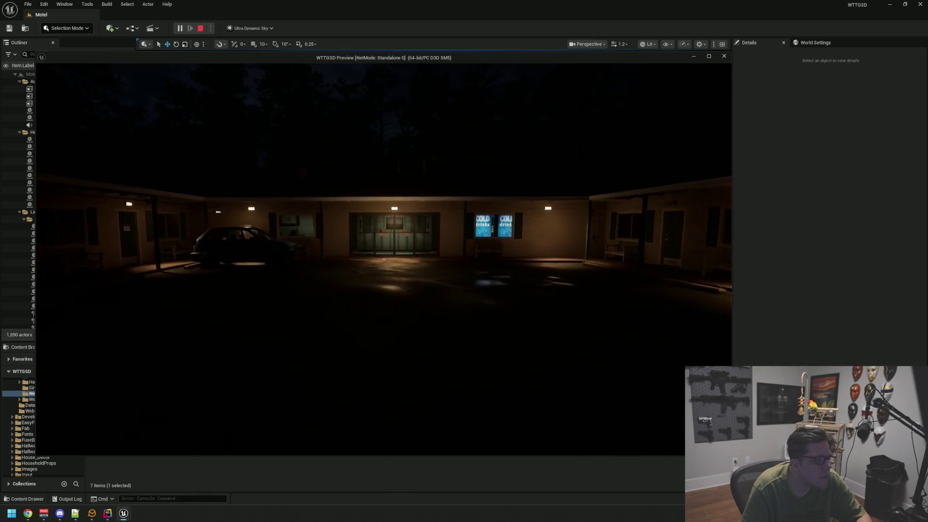
pyautogui.press('w')
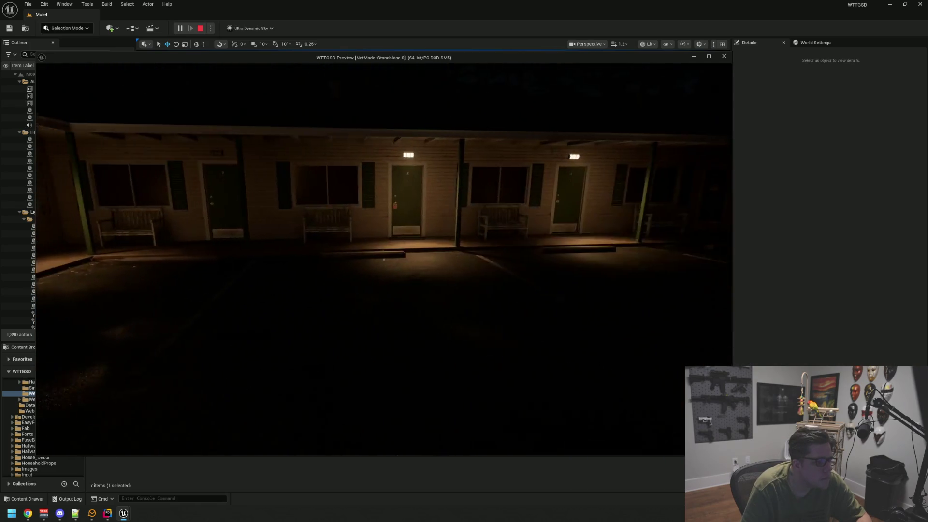
pyautogui.moveTo(384, 259)
pyautogui.press('w')
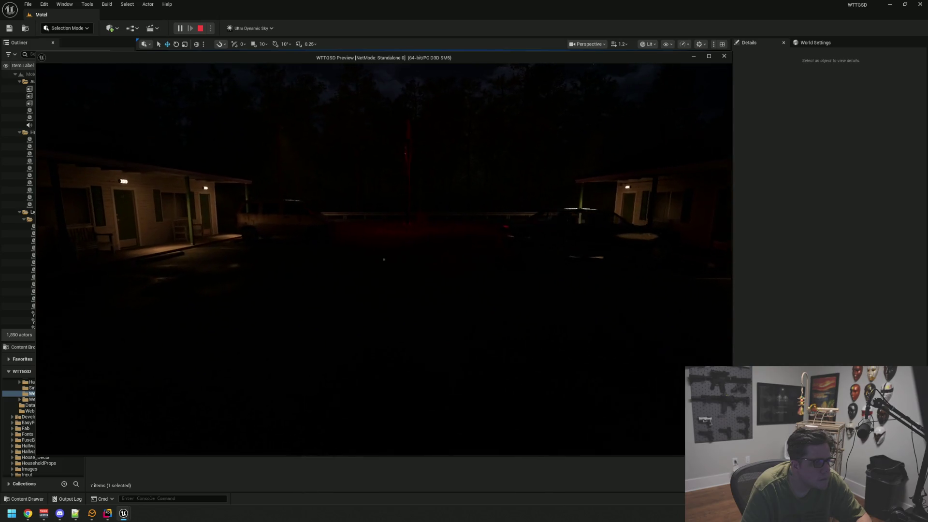
pyautogui.press('w')
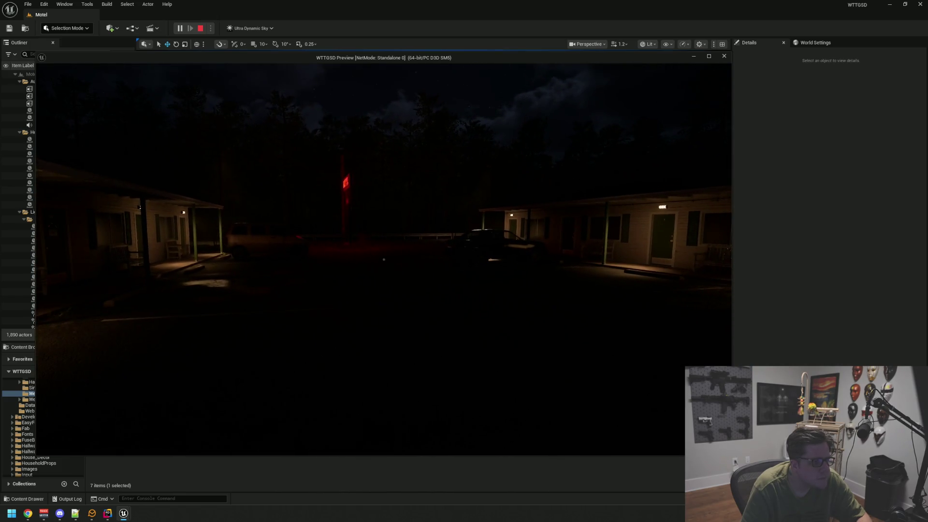
pyautogui.press('w')
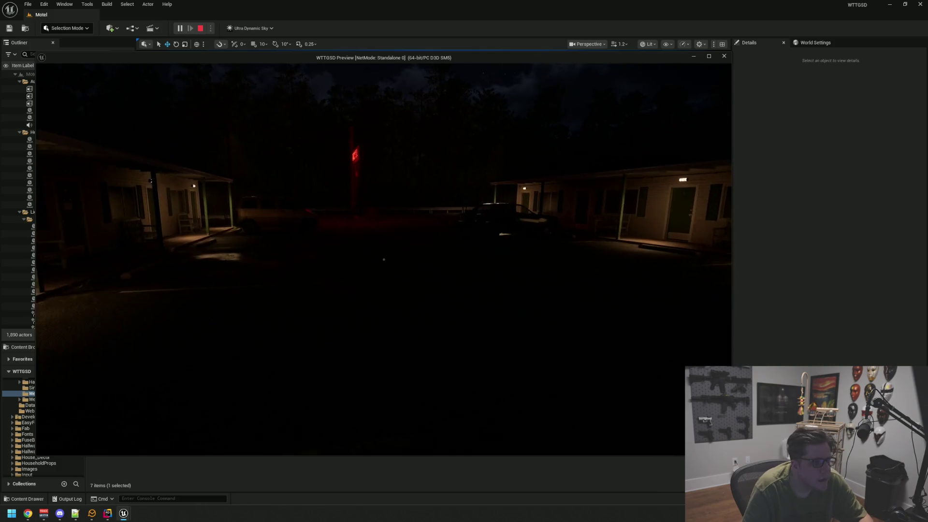
pyautogui.press('Escape')
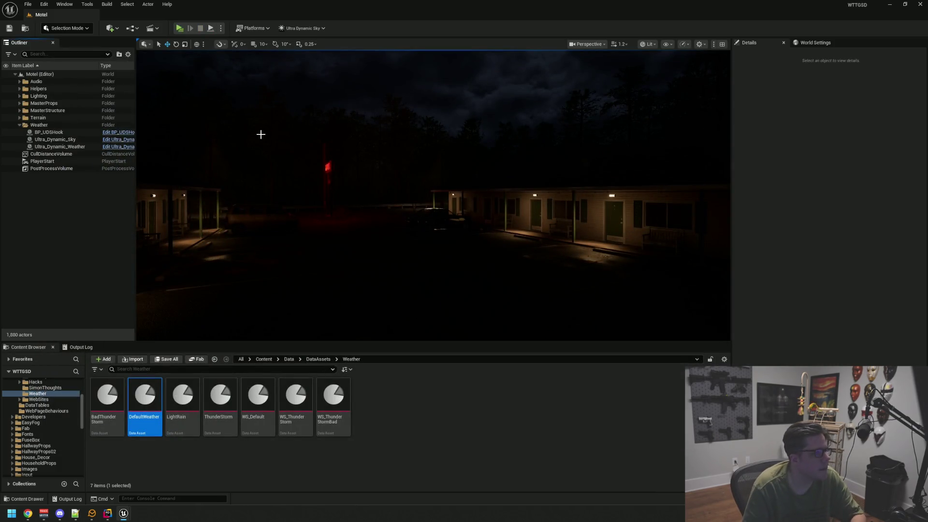
# Step: Select the PostProcessVolume and browse its color-grading settings in Details
pyautogui.click(19, 124)
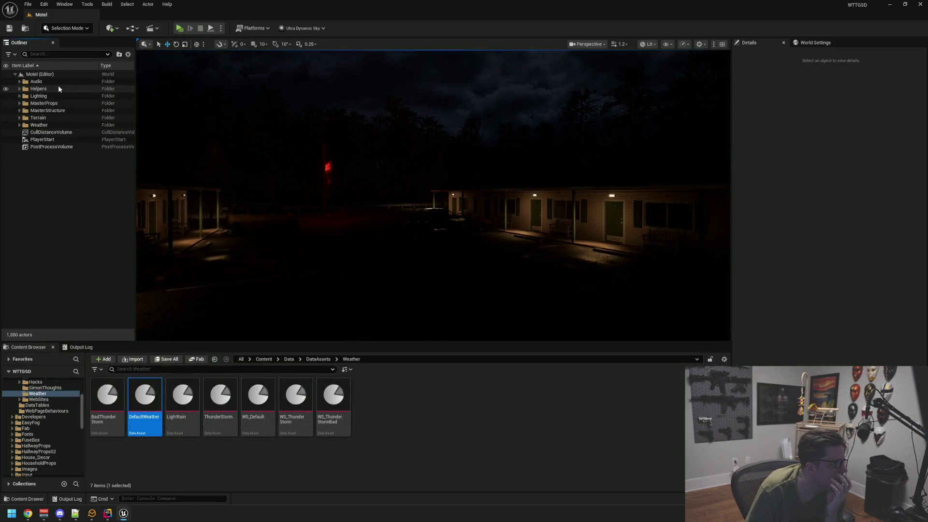
pyautogui.click(53, 146)
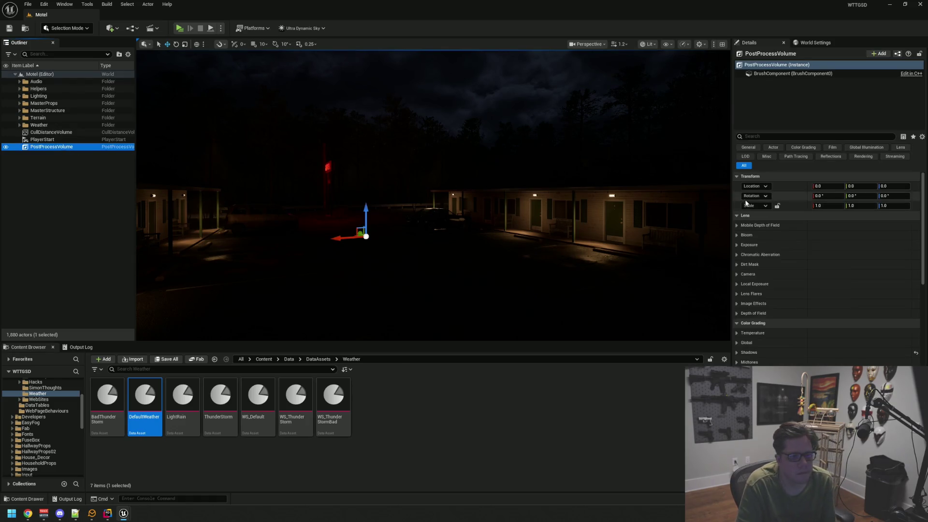
pyautogui.scroll(-2, 790, 270)
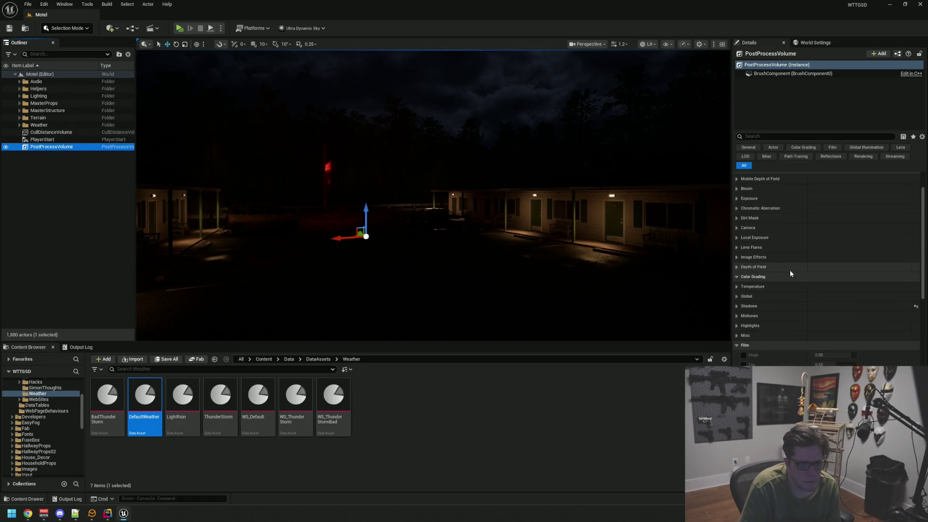
pyautogui.click(740, 304)
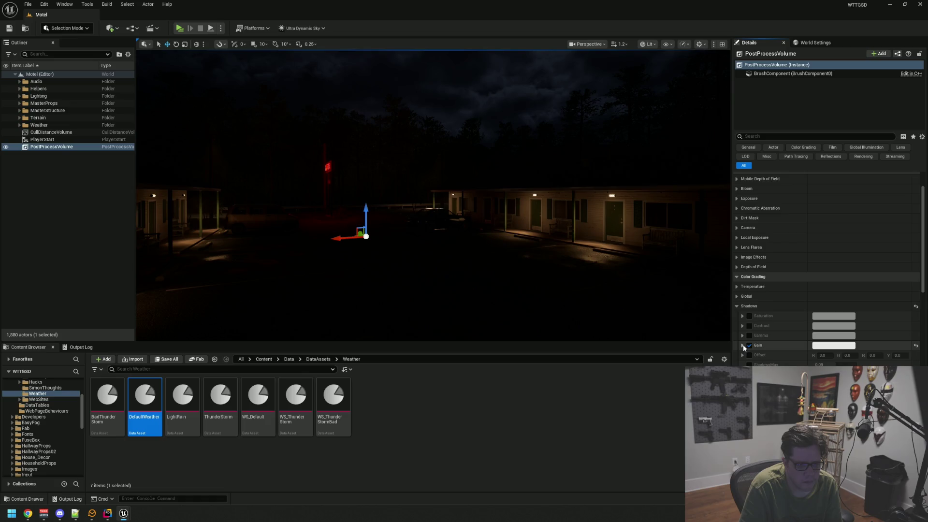
pyautogui.click(737, 306)
# Step: Enable the white-balance Temp override and set the temperature to 6500
pyautogui.click(735, 286)
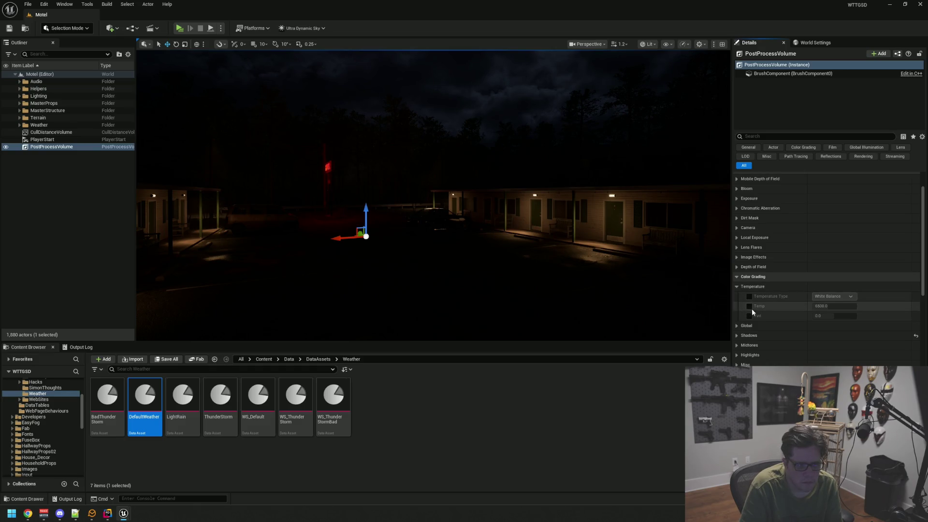
pyautogui.click(749, 305)
pyautogui.click(749, 306)
pyautogui.click(749, 307)
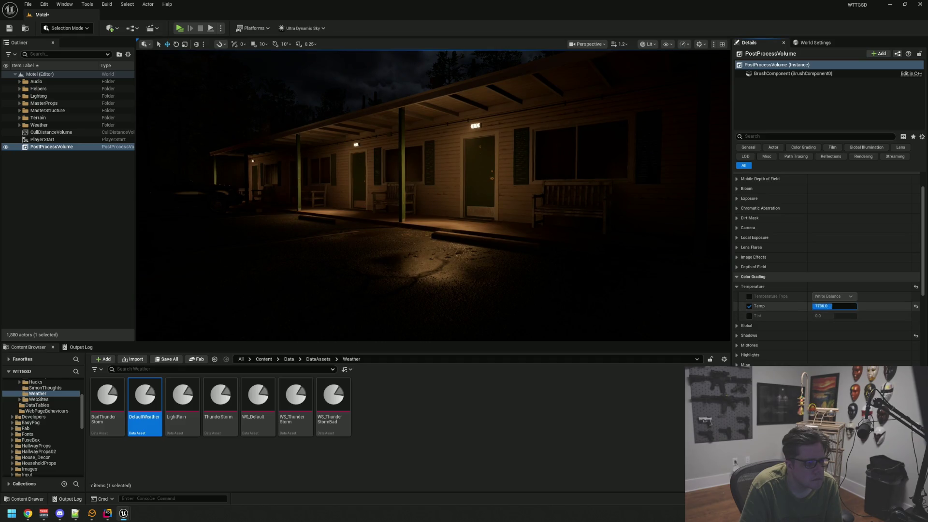
pyautogui.write('6500')
pyautogui.press('Return')
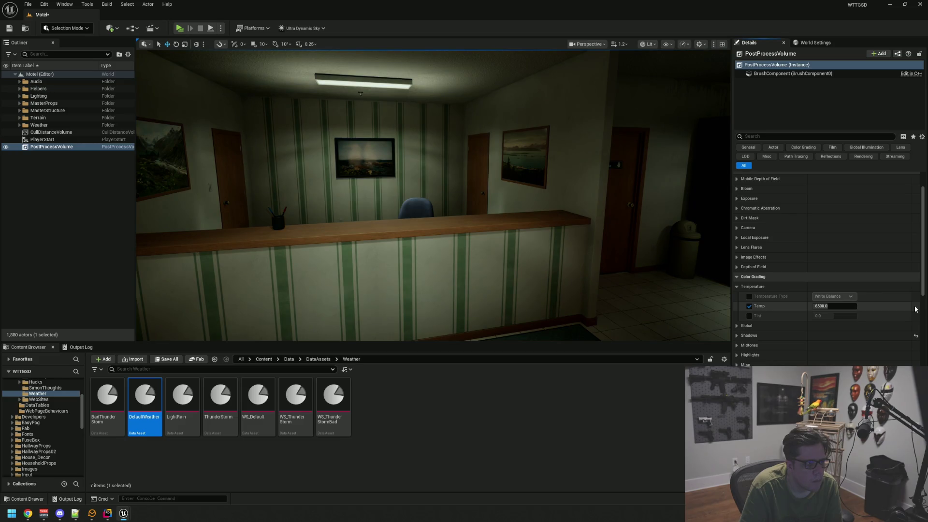
pyautogui.click(736, 287)
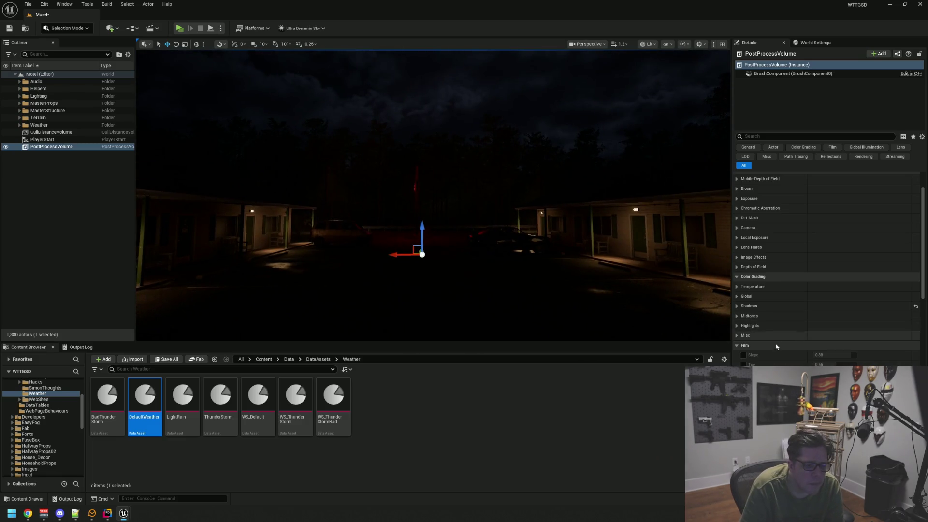
# Step: Expand Local Exposure and try its Method and Highlight Contrast overrides, leaving Highlight Contrast off
pyautogui.scroll(3, 766, 344)
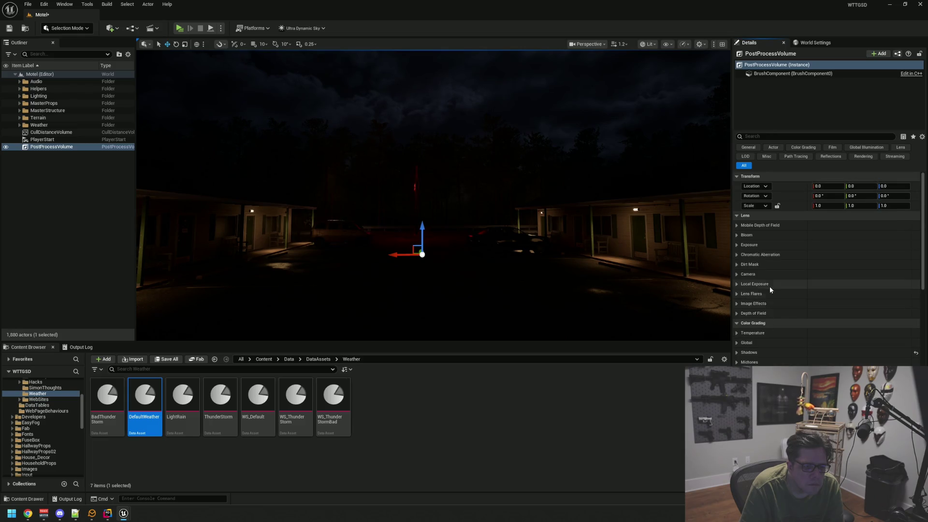
pyautogui.click(735, 285)
pyautogui.click(749, 294)
pyautogui.click(749, 293)
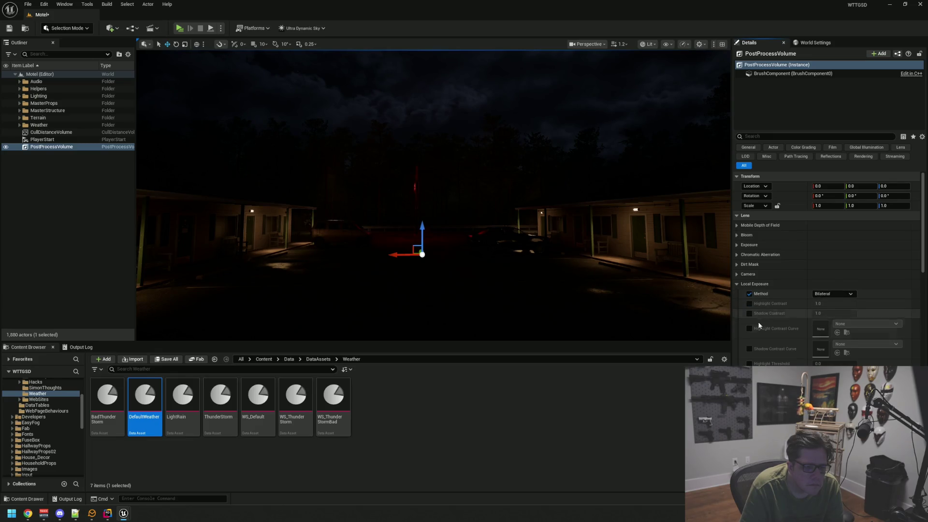
pyautogui.click(749, 304)
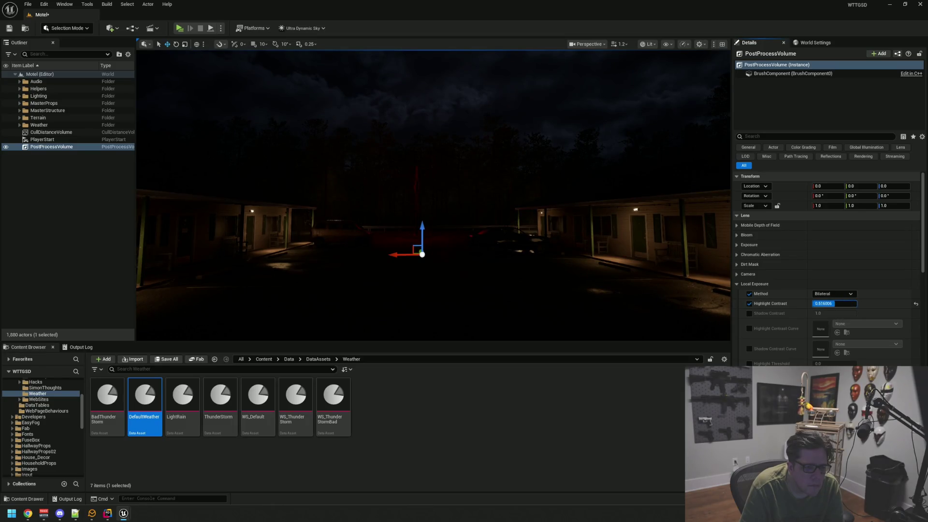
pyautogui.click(747, 304)
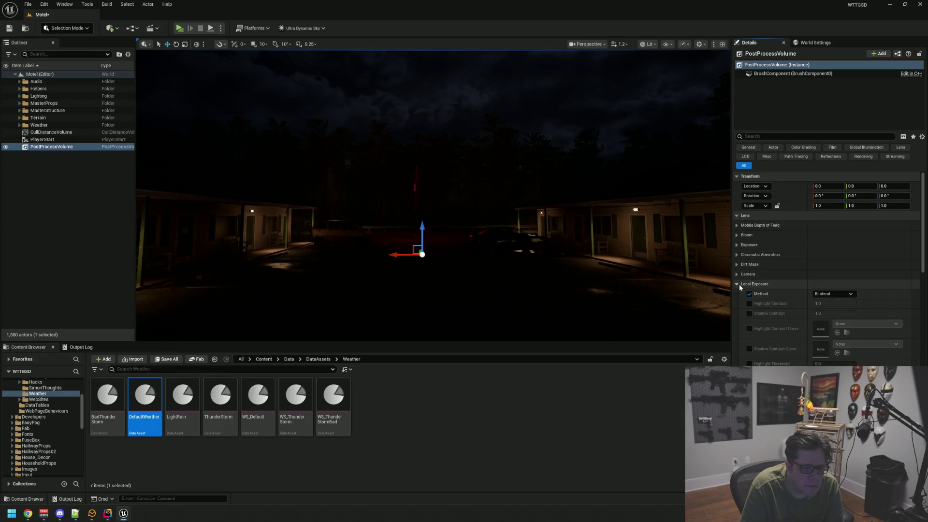
pyautogui.click(738, 283)
# Step: Browse the Exposure, Bloom and Camera sections of the post process settings
pyautogui.click(737, 244)
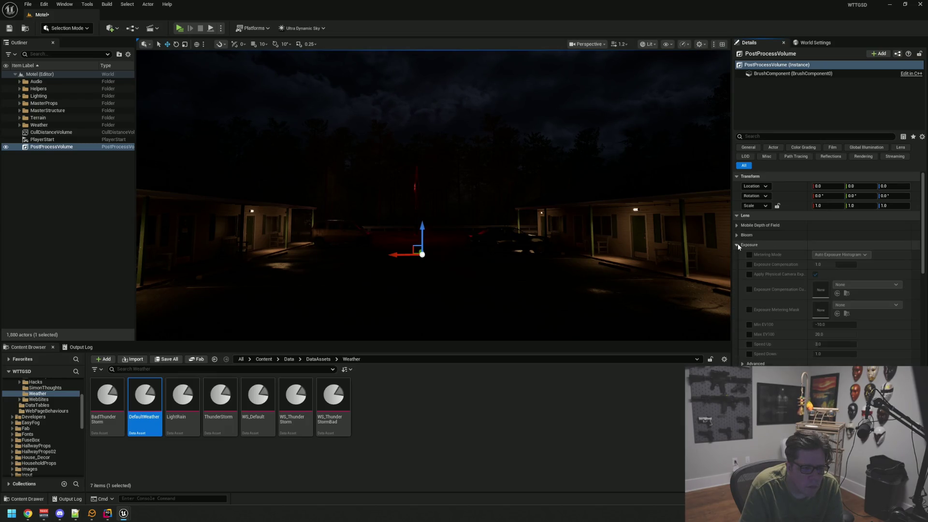
pyautogui.click(738, 245)
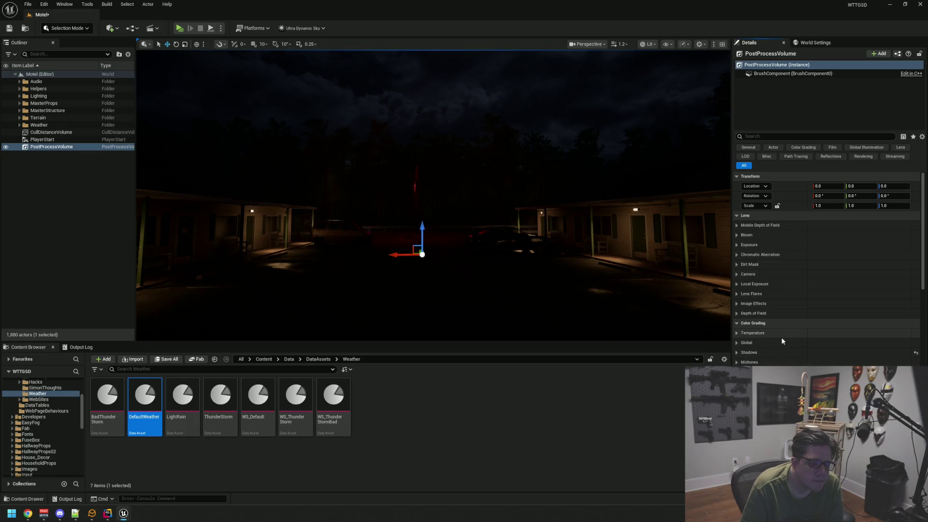
pyautogui.scroll(-1, 758, 360)
pyautogui.scroll(-2, 758, 362)
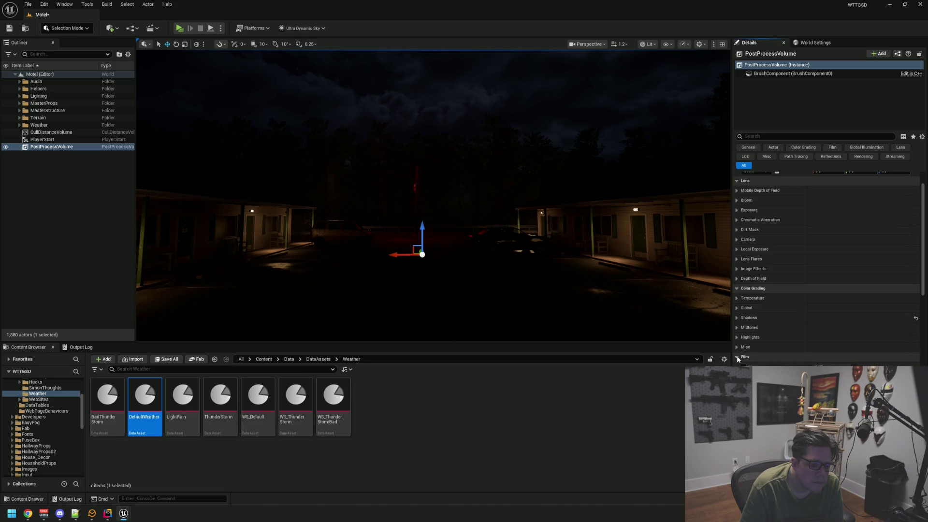
pyautogui.scroll(2, 767, 364)
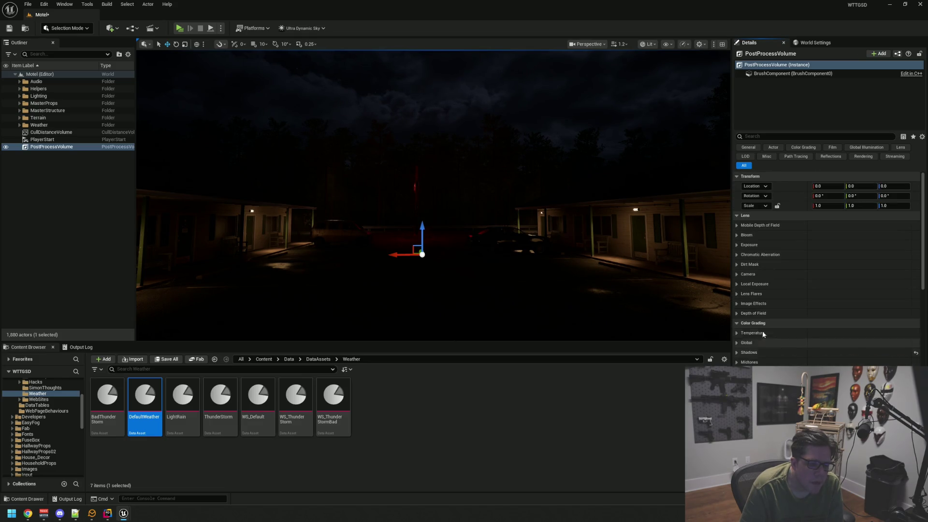
pyautogui.click(736, 245)
pyautogui.click(735, 244)
pyautogui.click(736, 237)
pyautogui.click(735, 237)
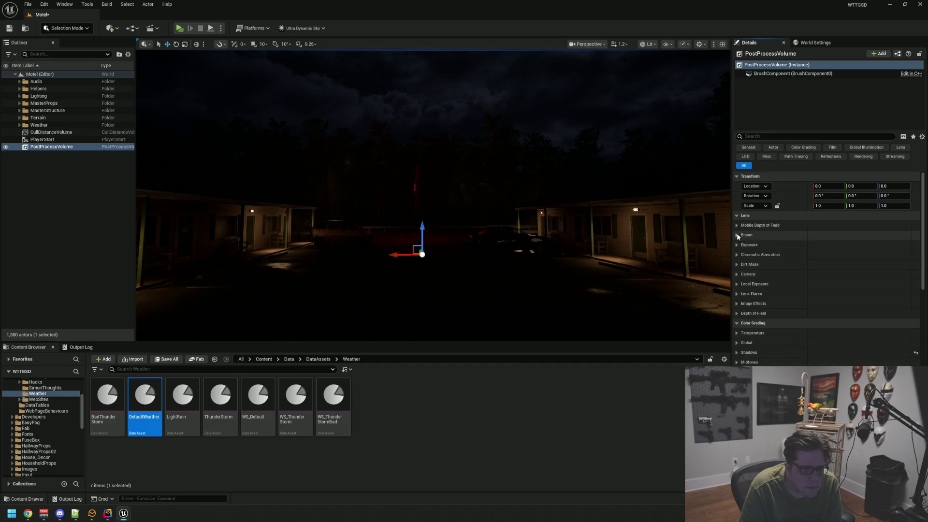
pyautogui.click(737, 237)
pyautogui.click(738, 237)
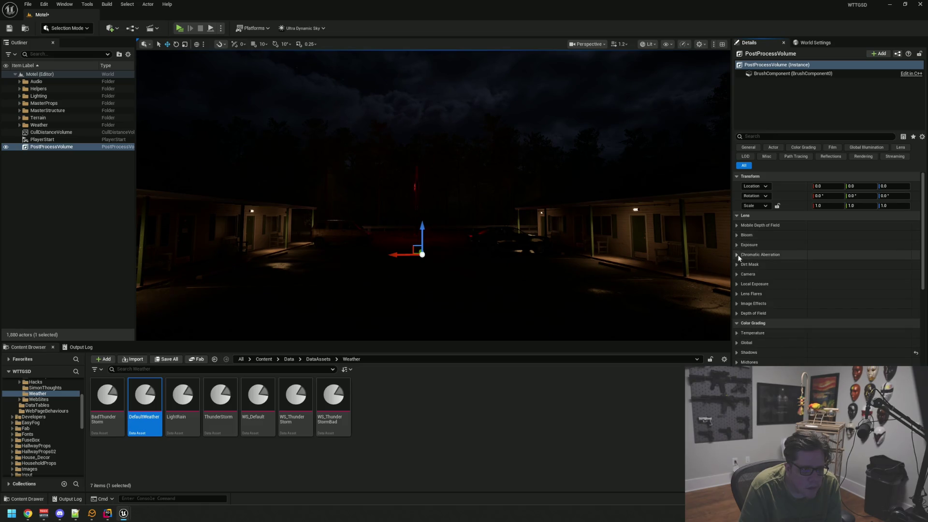
pyautogui.click(736, 274)
pyautogui.click(736, 274)
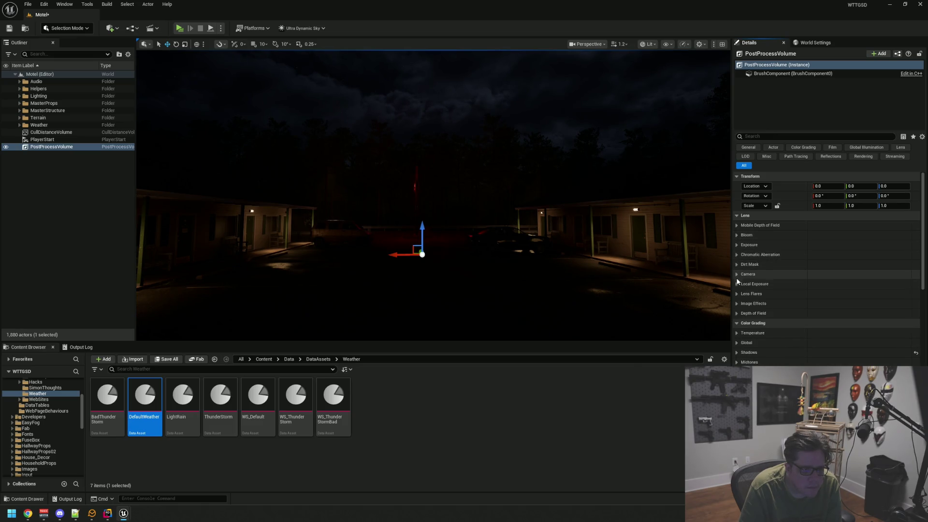
# Step: Uncheck the Local Exposure Method override and collapse the section
pyautogui.click(737, 284)
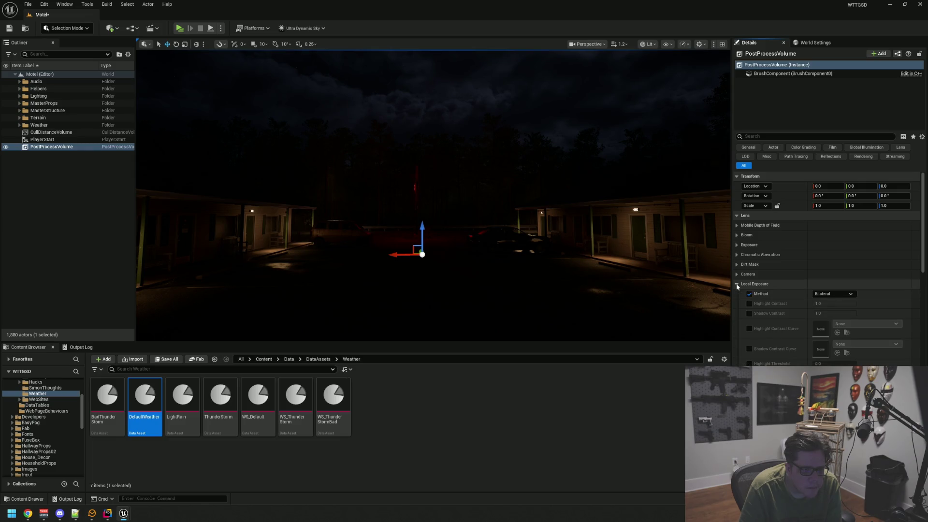
pyautogui.click(749, 294)
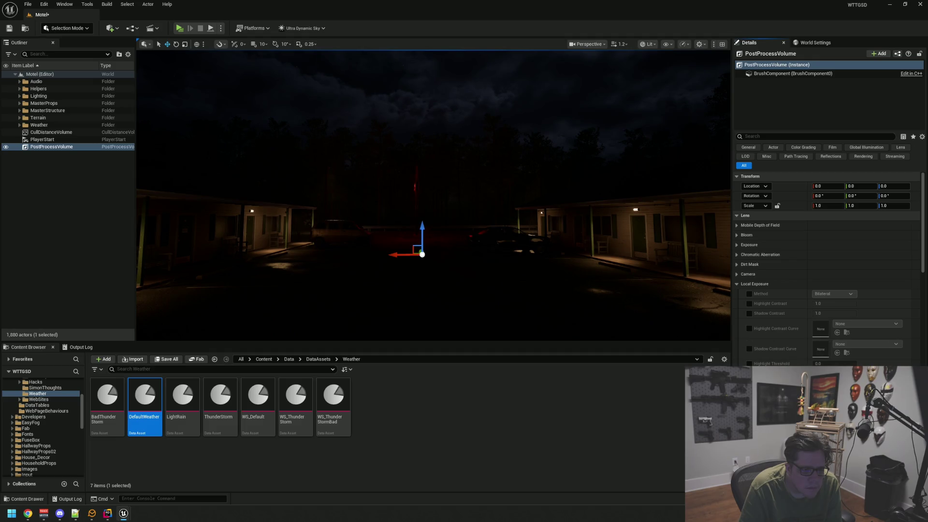
pyautogui.click(735, 284)
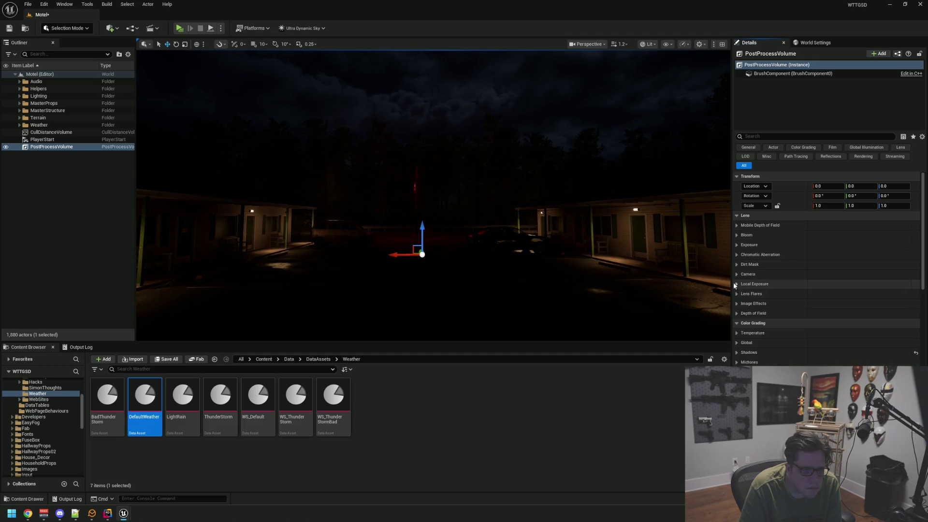
pyautogui.click(736, 343)
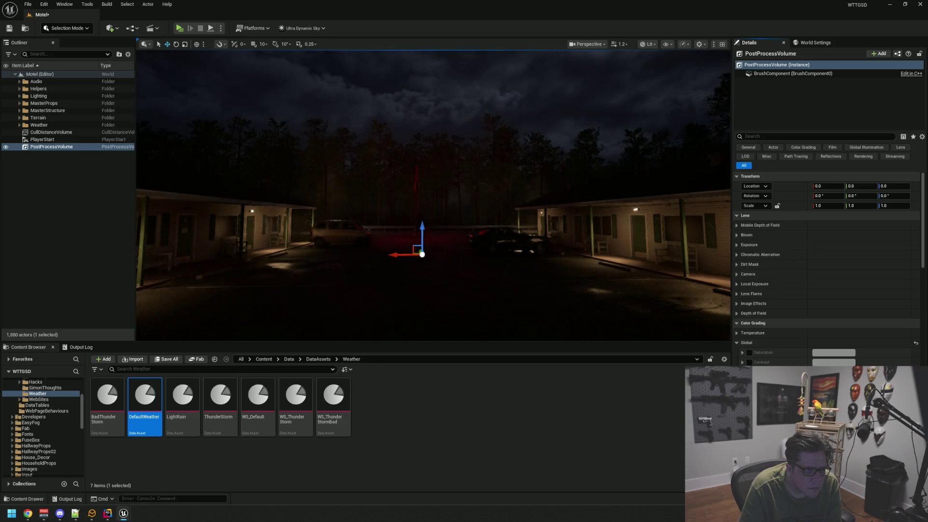
# Step: Fly the viewport camera closer to the motel and into the lit lobby hallway
pyautogui.moveTo(519, 254)
pyautogui.mouseDown()
pyautogui.moveTo(524, 240)
pyautogui.moveTo(483, 217)
pyautogui.moveTo(502, 232)
pyautogui.moveTo(483, 232)
pyautogui.moveTo(522, 233)
pyautogui.moveTo(513, 223)
pyautogui.moveTo(483, 227)
pyautogui.moveTo(497, 227)
pyautogui.moveTo(498, 212)
pyautogui.moveTo(503, 222)
pyautogui.mouseUp()
pyautogui.press('Escape')
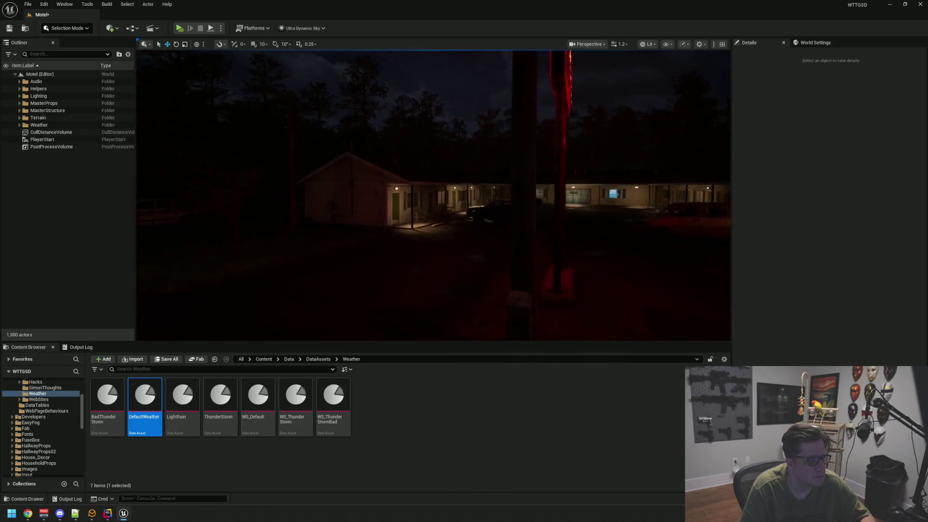
pyautogui.moveTo(502, 222); pyautogui.dragTo(502, 184)
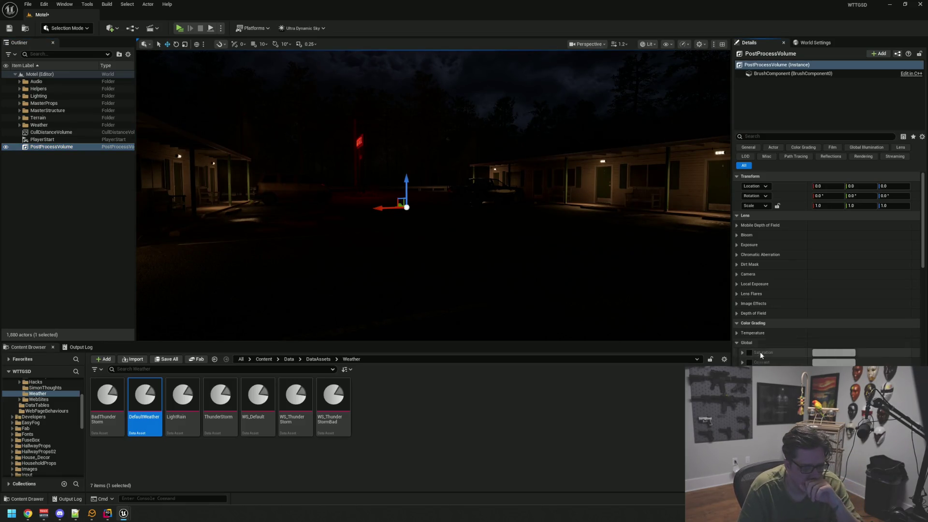
pyautogui.scroll(-3, 532, 248)
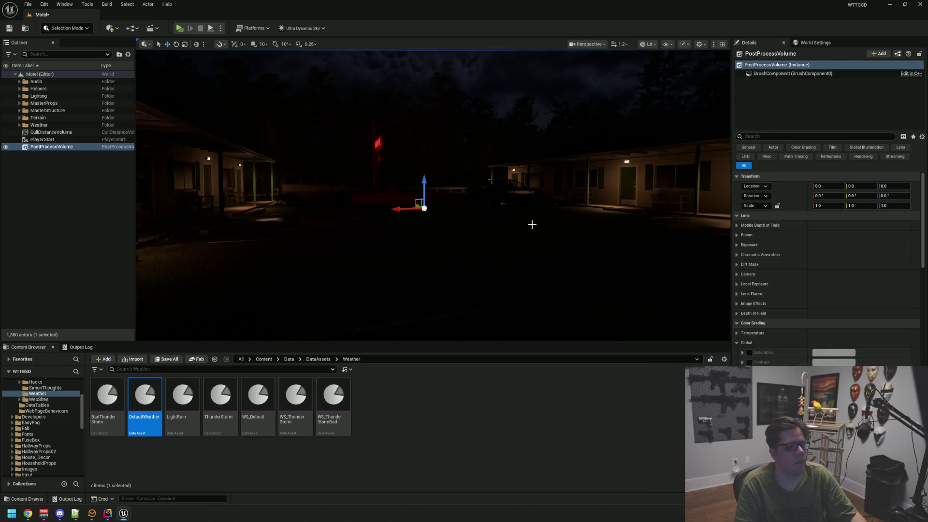
# Step: Deselect the PostProcessVolume and save the Motel level with Ctrl+S
pyautogui.press('Escape')
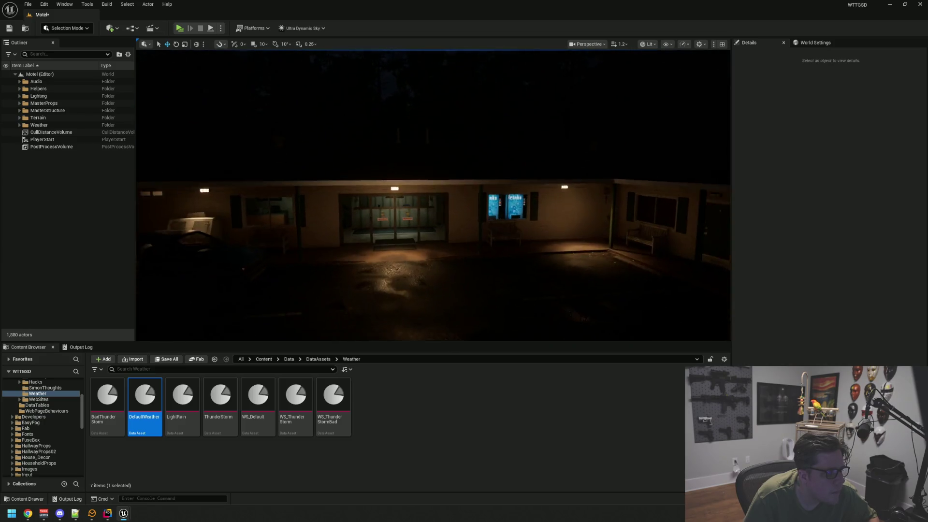
pyautogui.hotkey('ctrl', 's')
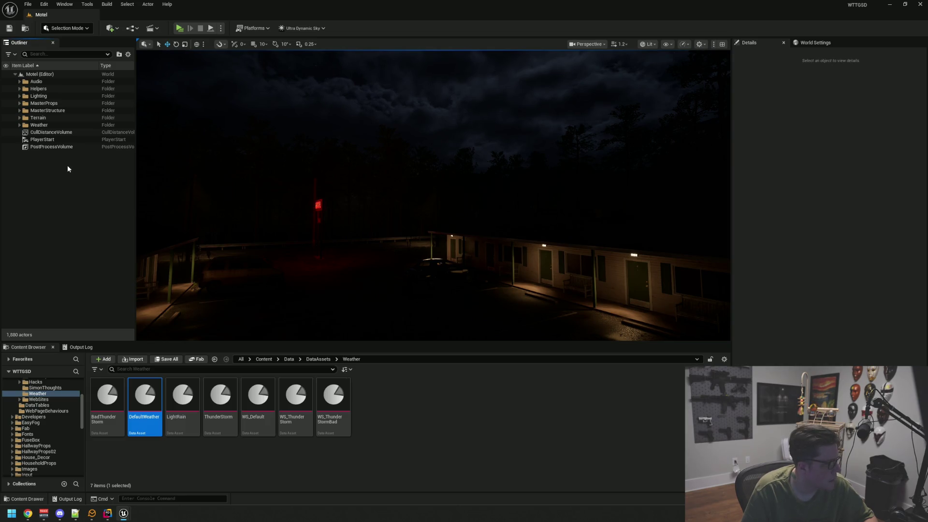
pyautogui.click(63, 133)
# Step: Select Ultra_Dynamic_Weather in the Weather folder and assign the ThunderStorm preset to its Weather slot
pyautogui.click(38, 125)
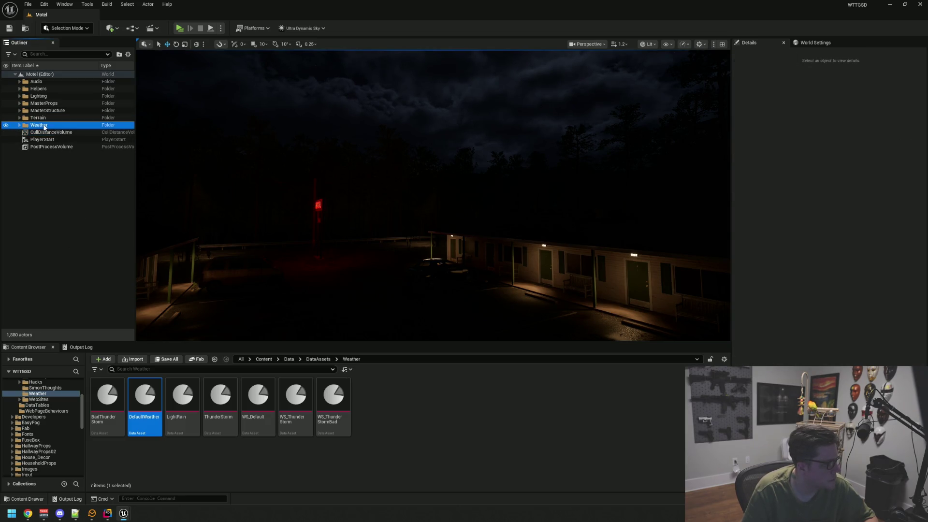
pyautogui.click(70, 194)
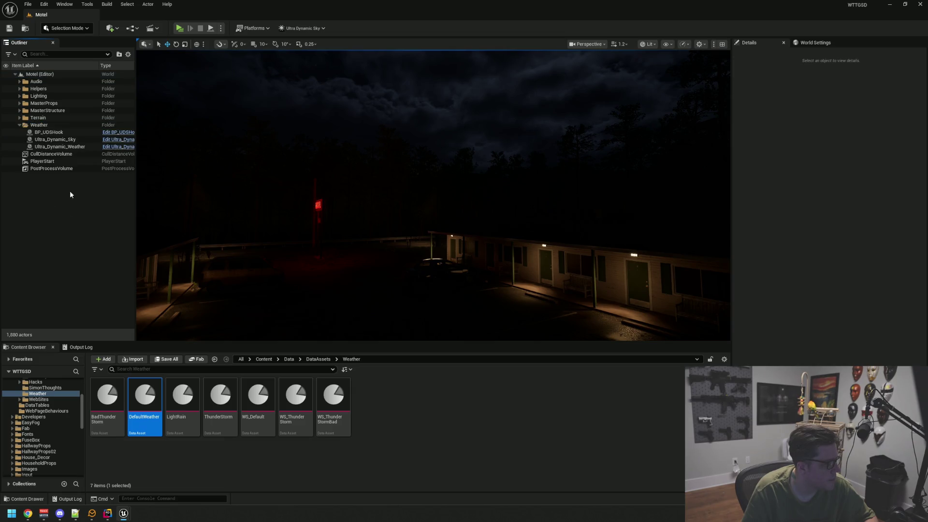
pyautogui.click(67, 147)
pyautogui.scroll(-5, 343, 244)
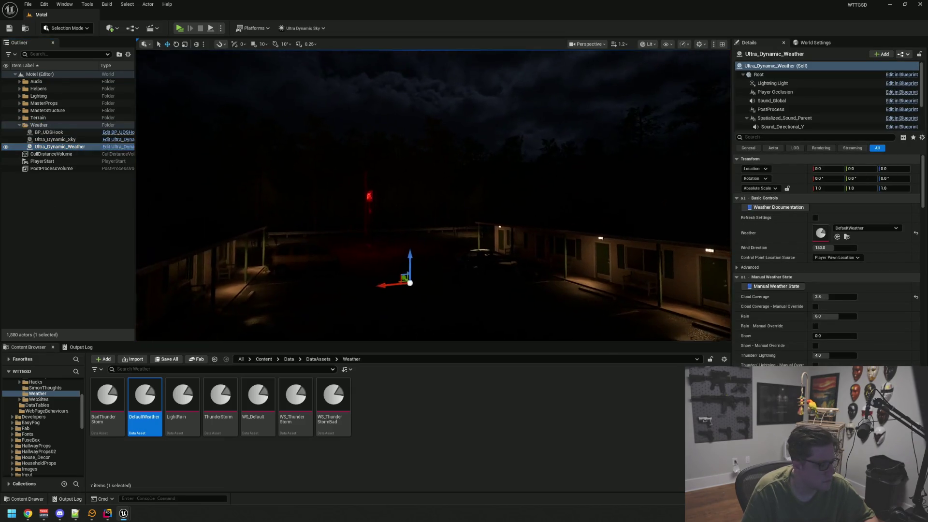
pyautogui.moveTo(384, 209); pyautogui.dragTo(379, 207)
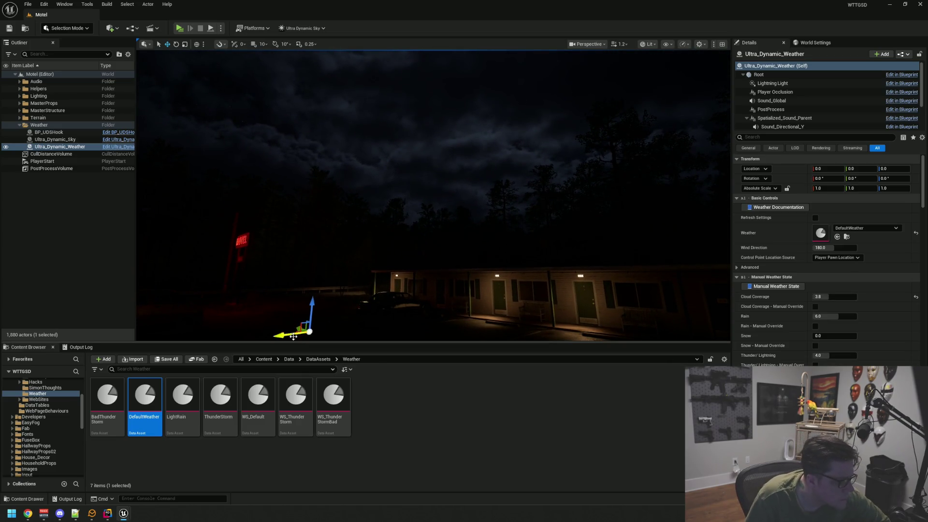
pyautogui.click(218, 410)
pyautogui.moveTo(218, 410); pyautogui.dragTo(816, 232)
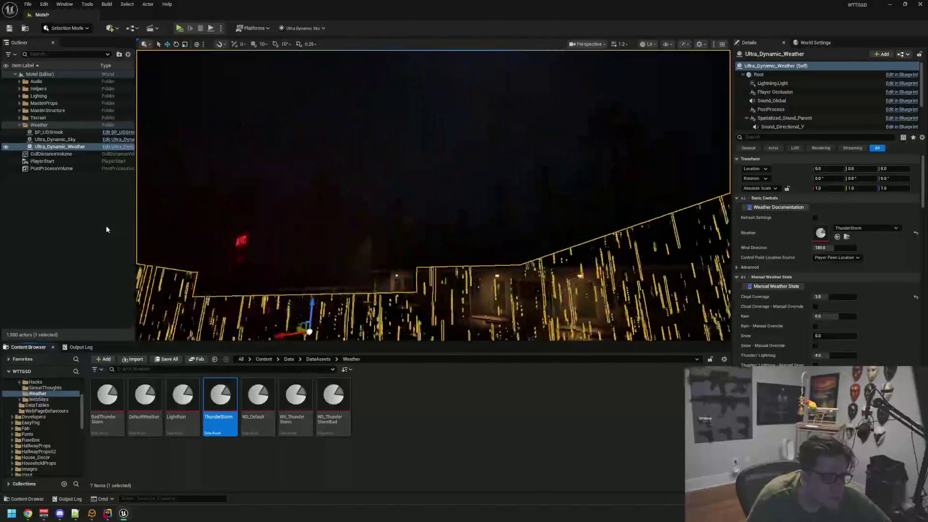
# Step: Look across the night sky, then reselect Ultra_Dynamic_Weather and toggle Refresh Settings
pyautogui.click(106, 225)
pyautogui.moveTo(362, 213)
pyautogui.mouseDown()
pyautogui.moveTo(362, 160)
pyautogui.moveTo(384, 251)
pyautogui.mouseUp()
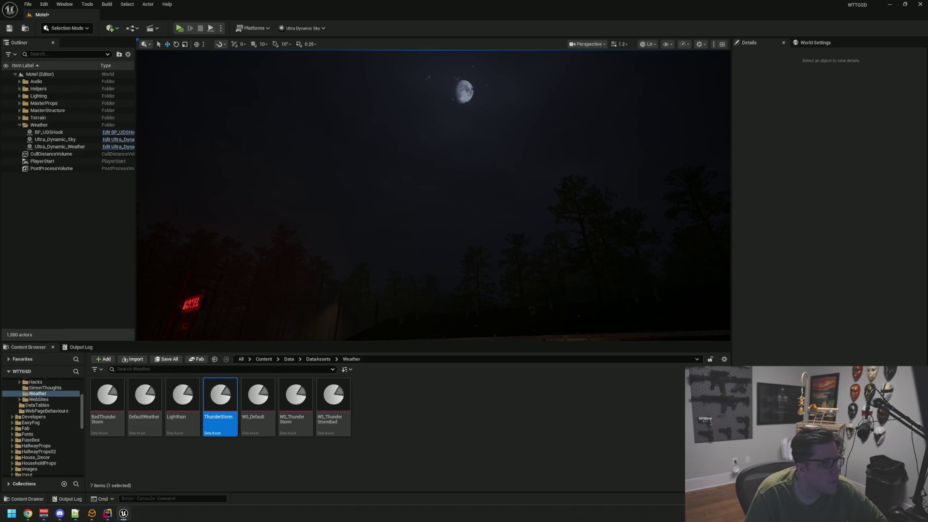
pyautogui.moveTo(435, 218); pyautogui.dragTo(408, 186)
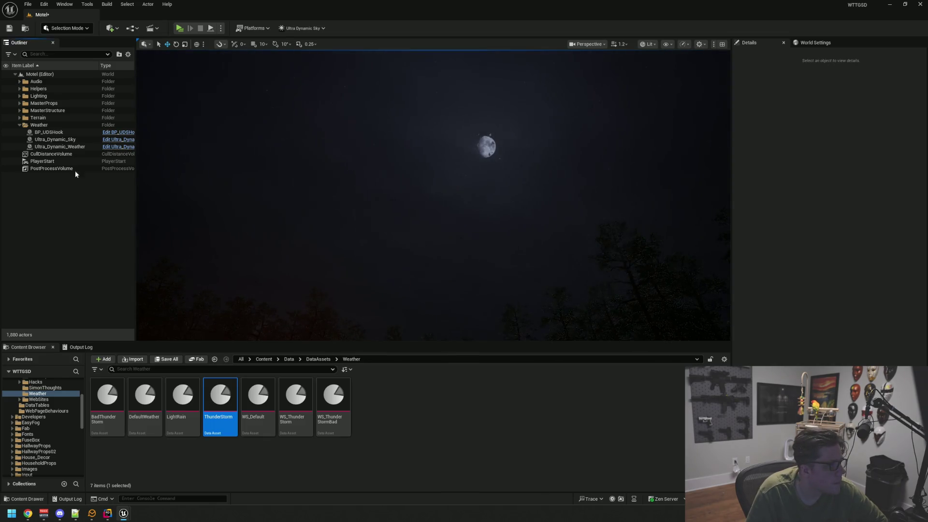
pyautogui.click(71, 148)
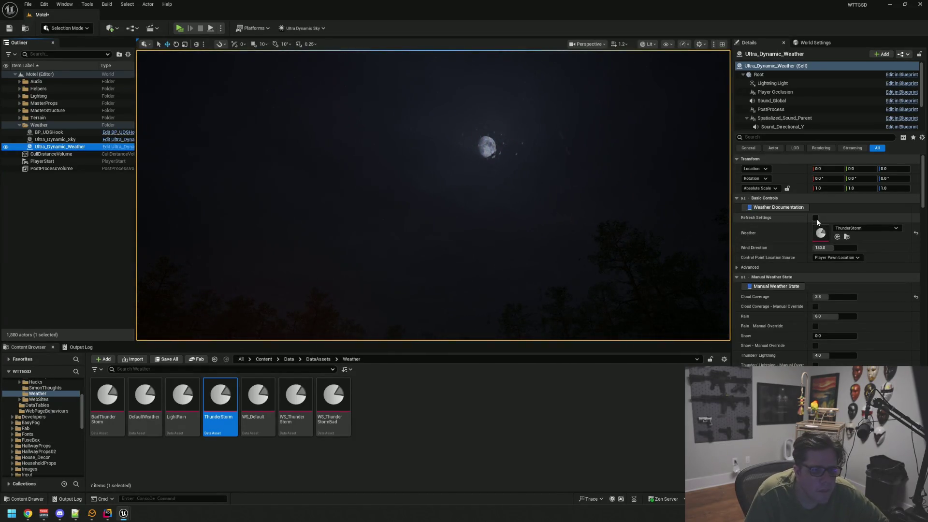
pyautogui.click(815, 218)
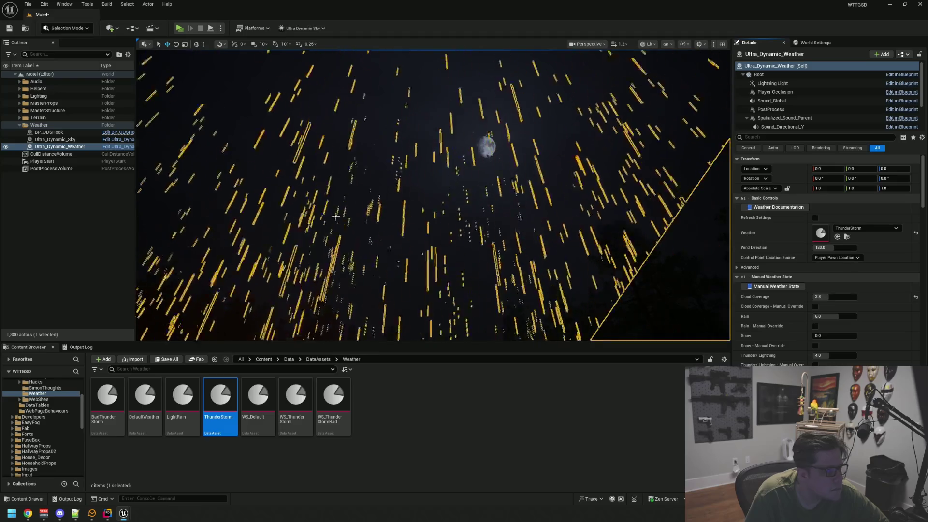
pyautogui.click(107, 253)
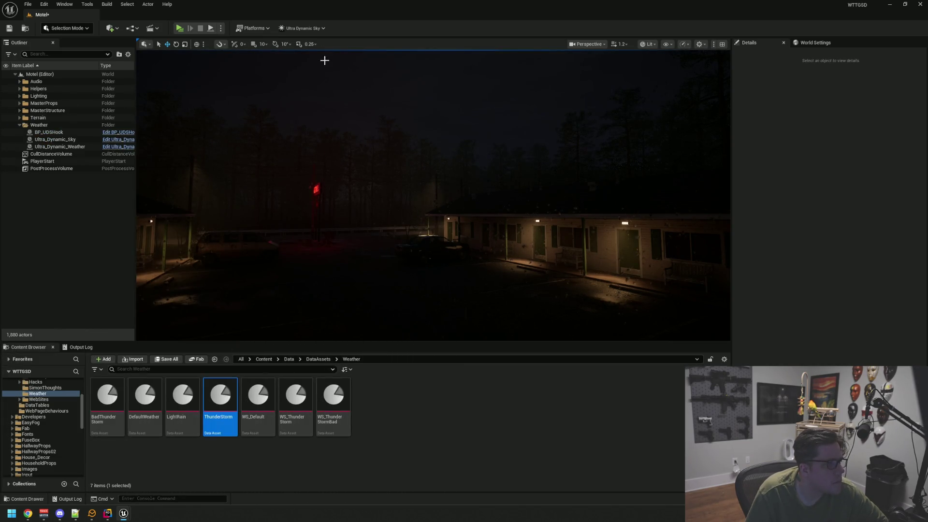
pyautogui.click(312, 27)
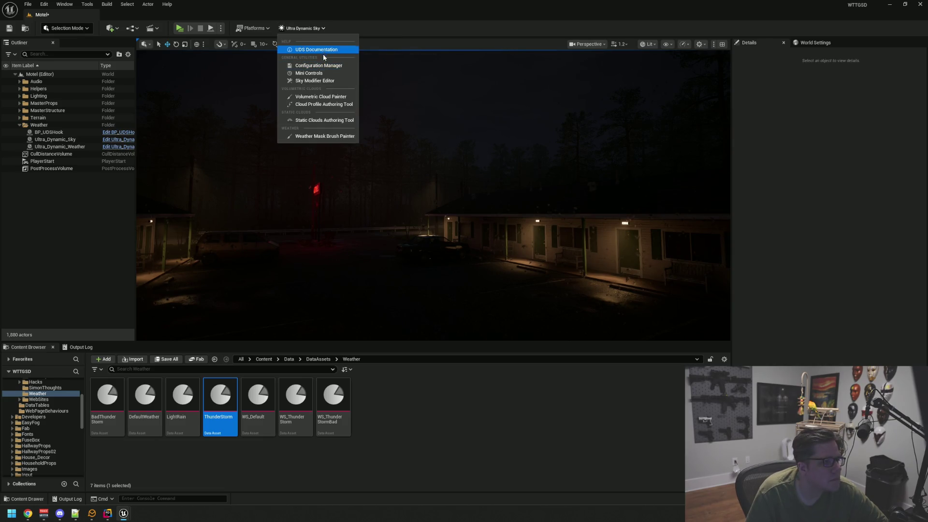
pyautogui.moveTo(414, 118)
pyautogui.mouseDown()
pyautogui.moveTo(413, 92)
pyautogui.moveTo(435, 126)
pyautogui.moveTo(480, 153)
pyautogui.moveTo(462, 166)
pyautogui.moveTo(488, 163)
pyautogui.moveTo(486, 143)
pyautogui.moveTo(487, 160)
pyautogui.moveTo(498, 161)
pyautogui.moveTo(471, 164)
pyautogui.moveTo(476, 154)
pyautogui.moveTo(483, 165)
pyautogui.moveTo(375, 163)
pyautogui.moveTo(375, 179)
pyautogui.mouseUp()
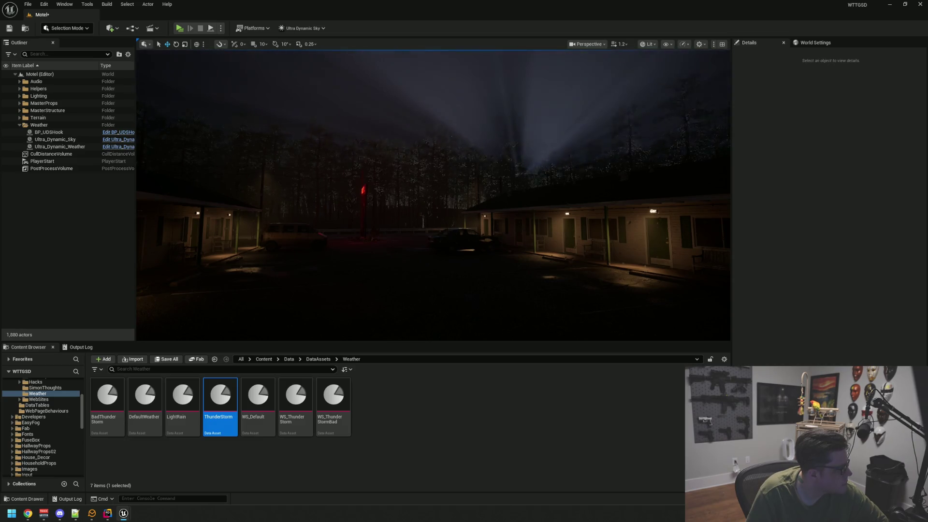
pyautogui.click(290, 29)
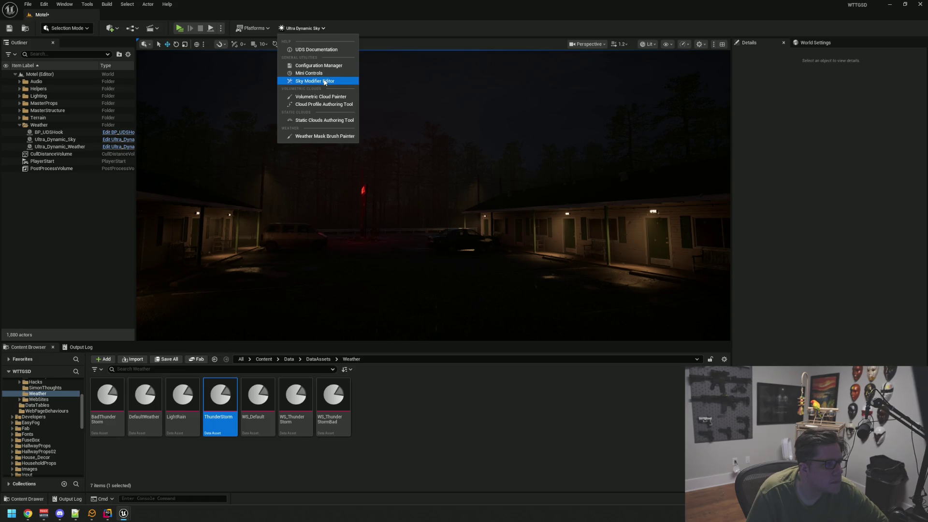
pyautogui.click(322, 81)
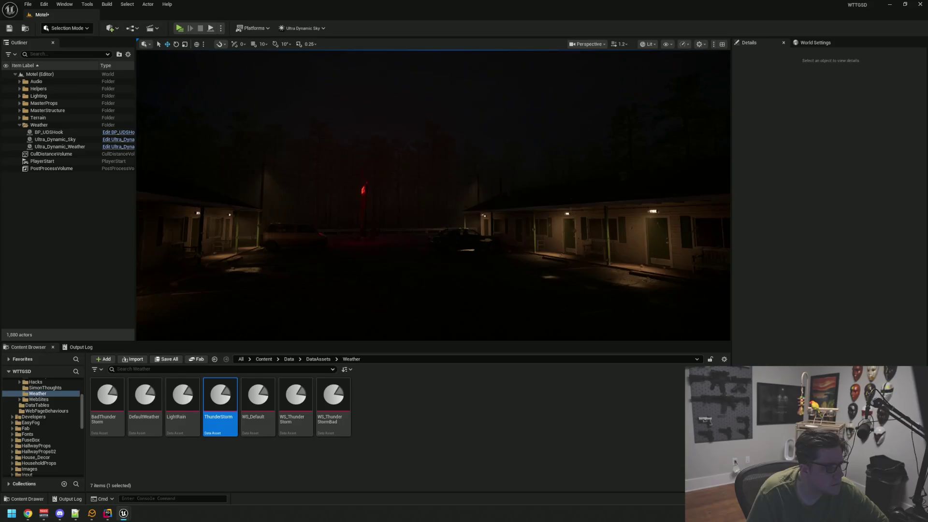
pyautogui.moveTo(338, 217); pyautogui.dragTo(364, 236)
# Step: Fly around the motel lot, glancing up at the sky, then forward into the courtyard between the wings
pyautogui.moveTo(356, 201); pyautogui.dragTo(352, 224)
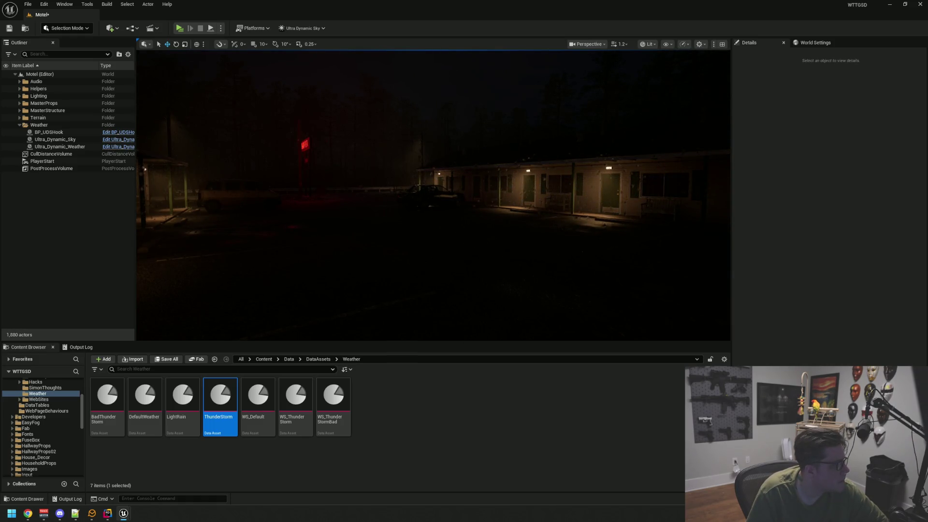
pyautogui.moveTo(321, 161); pyautogui.dragTo(321, 161)
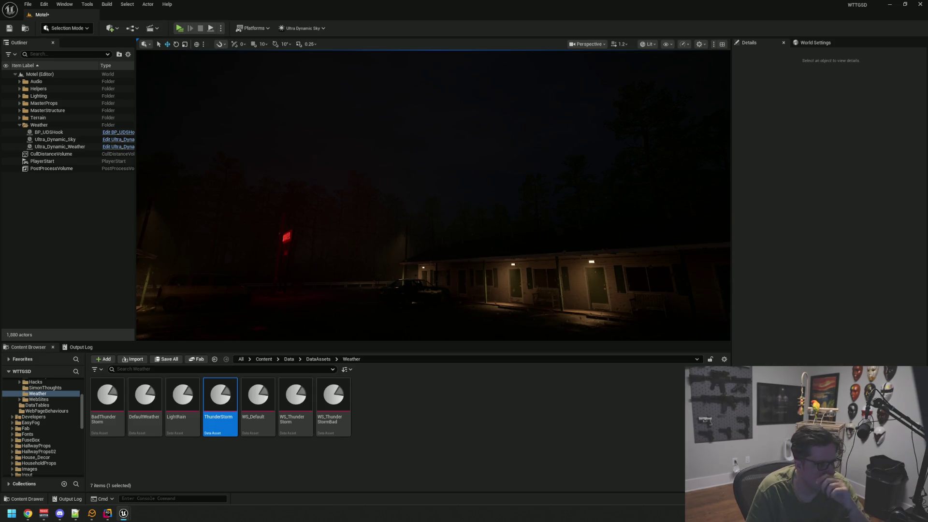
pyautogui.moveTo(346, 218); pyautogui.dragTo(345, 217)
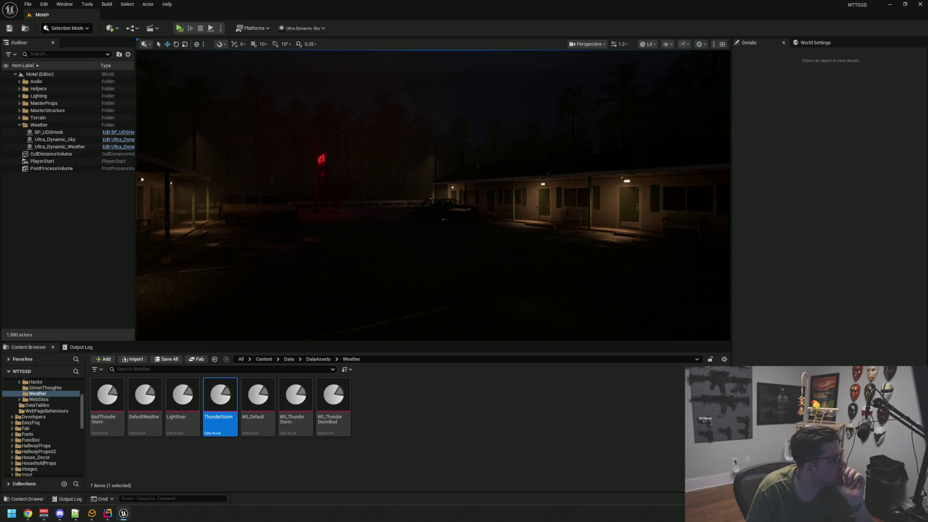
pyautogui.moveTo(207, 184); pyautogui.dragTo(207, 183)
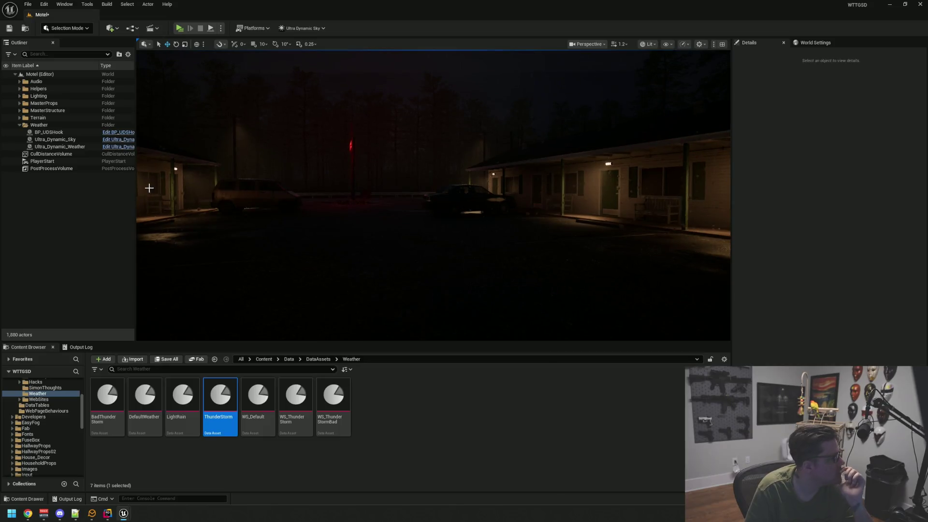
pyautogui.moveTo(195, 218); pyautogui.dragTo(195, 219)
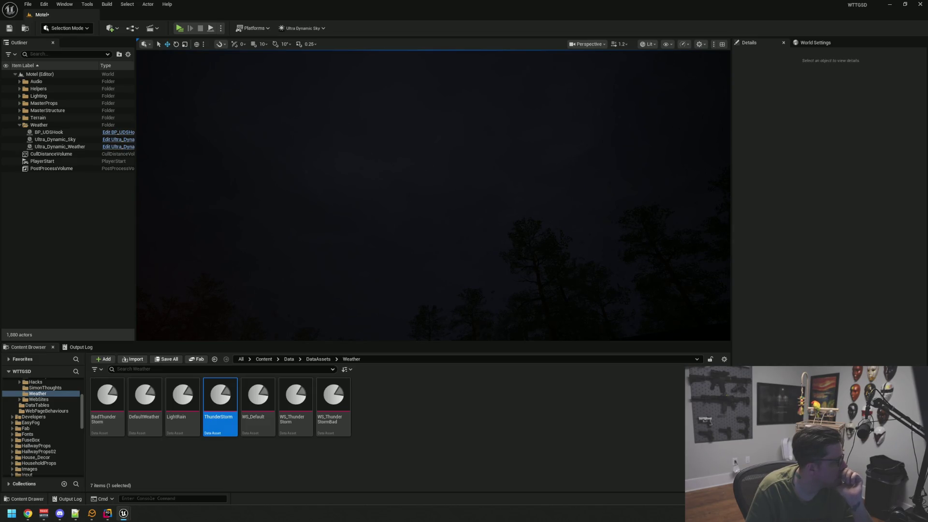
pyautogui.moveTo(293, 253); pyautogui.dragTo(293, 254)
pyautogui.moveTo(377, 231); pyautogui.dragTo(377, 232)
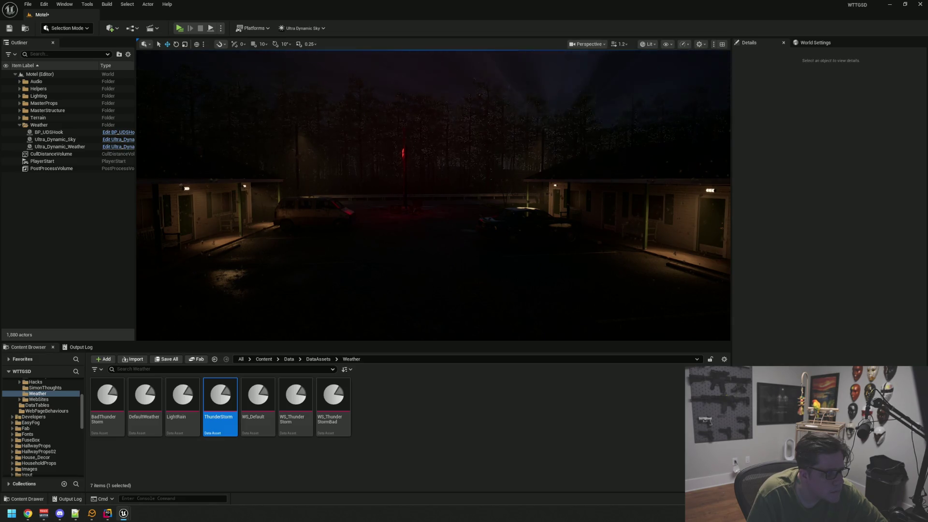
pyautogui.moveTo(295, 258); pyautogui.dragTo(449, 197)
pyautogui.scroll(3, 453, 191)
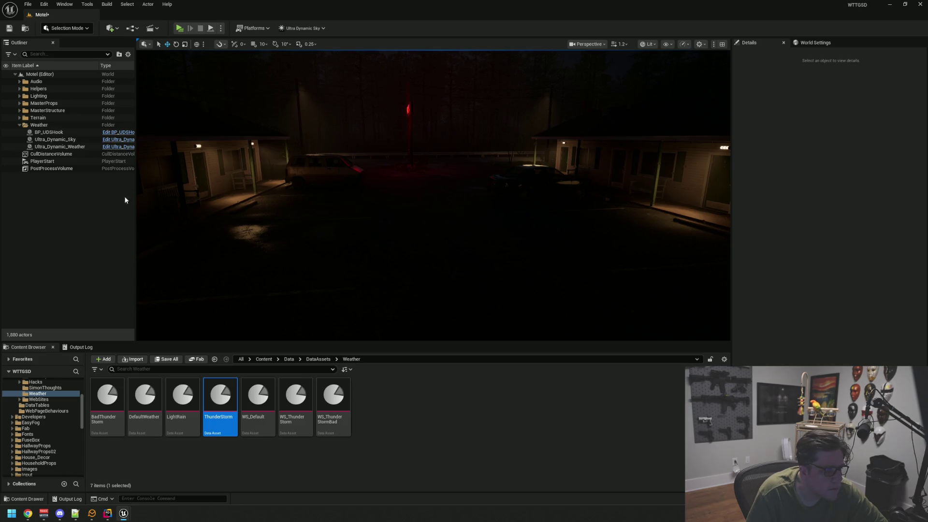
pyautogui.moveTo(303, 201); pyautogui.dragTo(318, 188)
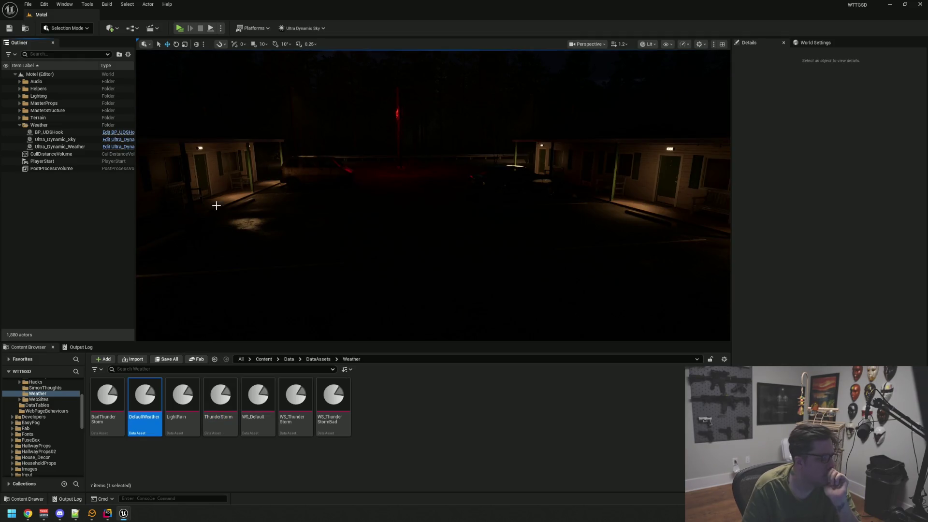
pyautogui.click(302, 28)
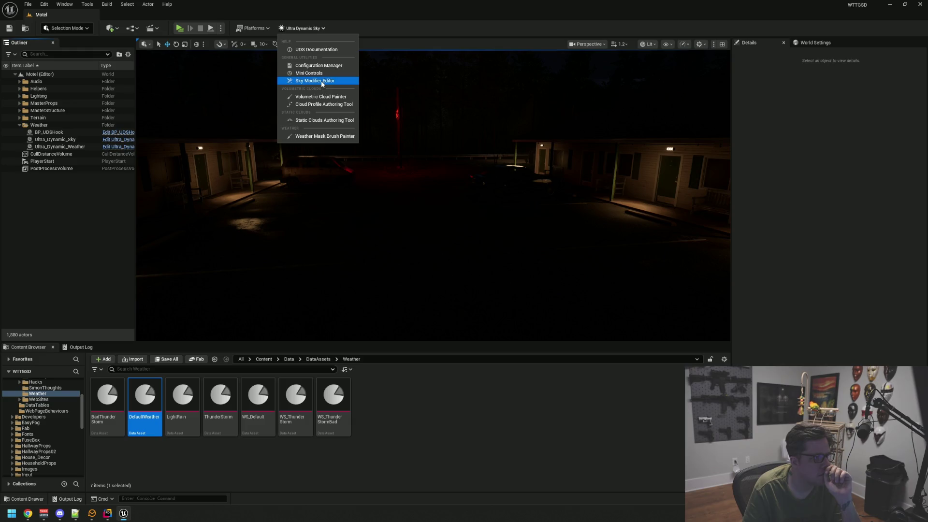
pyautogui.click(321, 81)
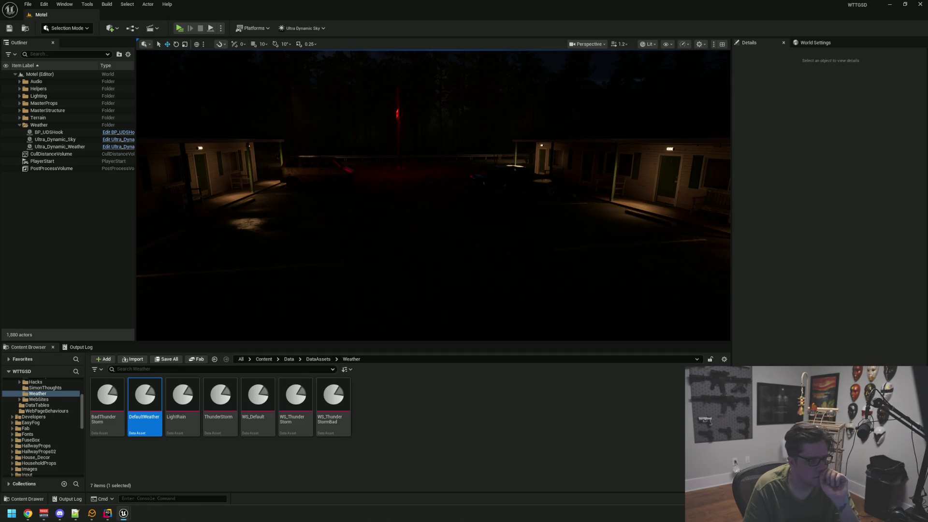
pyautogui.moveTo(218, 234); pyautogui.dragTo(217, 172)
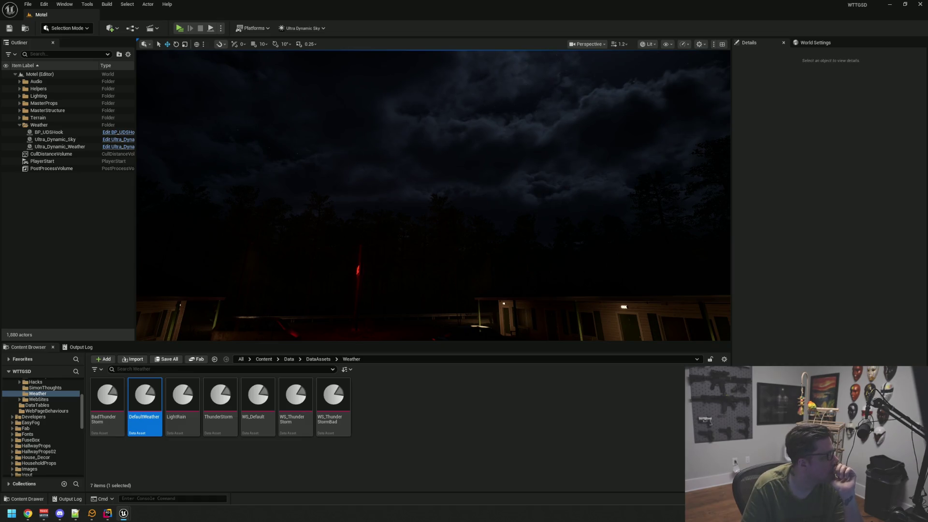
# Step: Pitch the camera between the motel buildings and the storm clouds overhead
pyautogui.moveTo(368, 248)
pyautogui.mouseDown()
pyautogui.moveTo(366, 232)
pyautogui.moveTo(331, 241)
pyautogui.moveTo(325, 201)
pyautogui.moveTo(358, 208)
pyautogui.moveTo(344, 227)
pyautogui.moveTo(328, 227)
pyautogui.mouseUp()
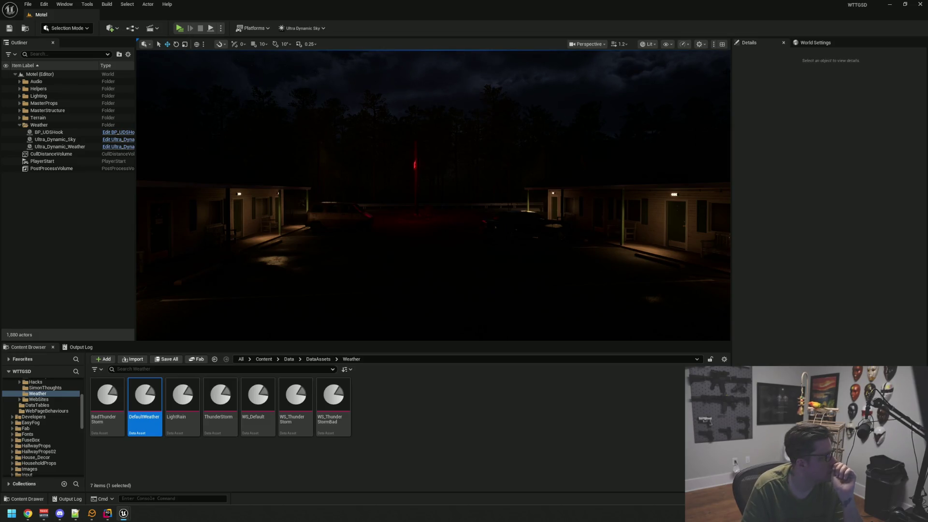
pyautogui.moveTo(455, 206)
pyautogui.mouseDown()
pyautogui.moveTo(455, 145)
pyautogui.moveTo(454, 213)
pyautogui.moveTo(488, 193)
pyautogui.moveTo(490, 215)
pyautogui.mouseUp()
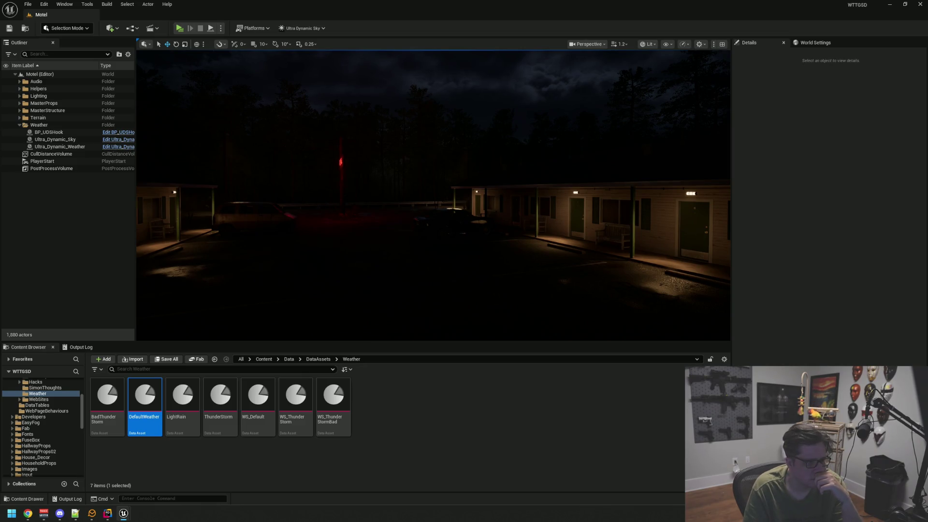
pyautogui.moveTo(319, 242); pyautogui.dragTo(319, 230)
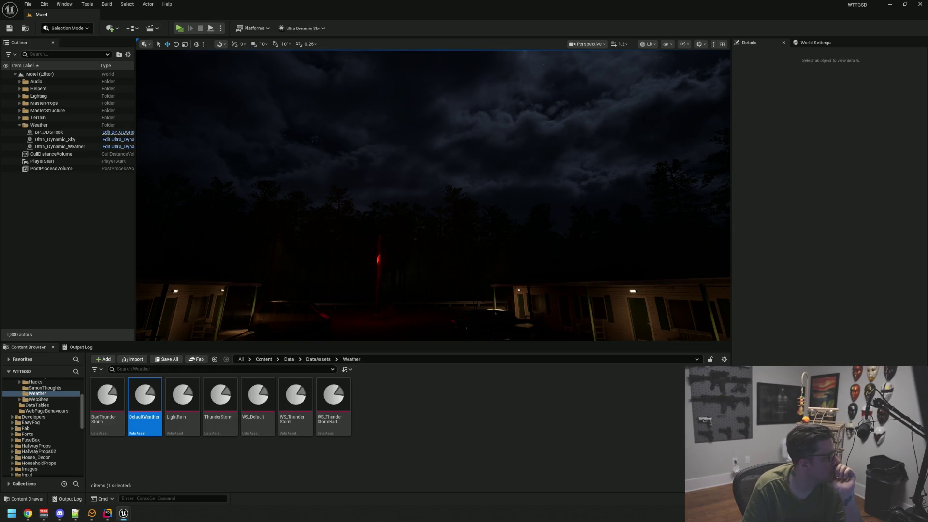
# Step: Level the view on the motel, then look up at the lightning storm and back down
pyautogui.moveTo(257, 248)
pyautogui.mouseDown()
pyautogui.moveTo(426, 249)
pyautogui.moveTo(419, 246)
pyautogui.moveTo(479, 232)
pyautogui.moveTo(492, 271)
pyautogui.mouseUp()
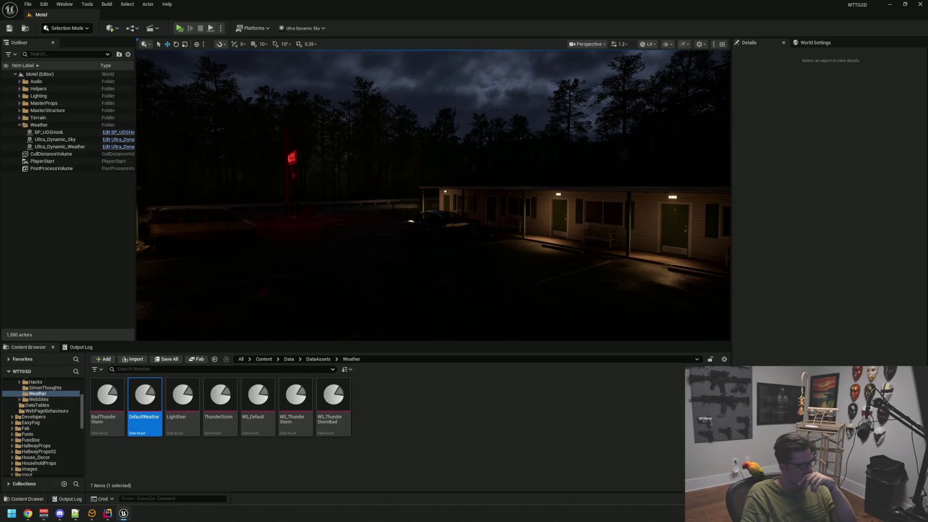
pyautogui.click(52, 177)
pyautogui.moveTo(435, 193)
pyautogui.mouseDown()
pyautogui.moveTo(434, 121)
pyautogui.moveTo(435, 203)
pyautogui.moveTo(435, 87)
pyautogui.moveTo(435, 203)
pyautogui.moveTo(347, 203)
pyautogui.moveTo(348, 145)
pyautogui.moveTo(362, 213)
pyautogui.mouseUp()
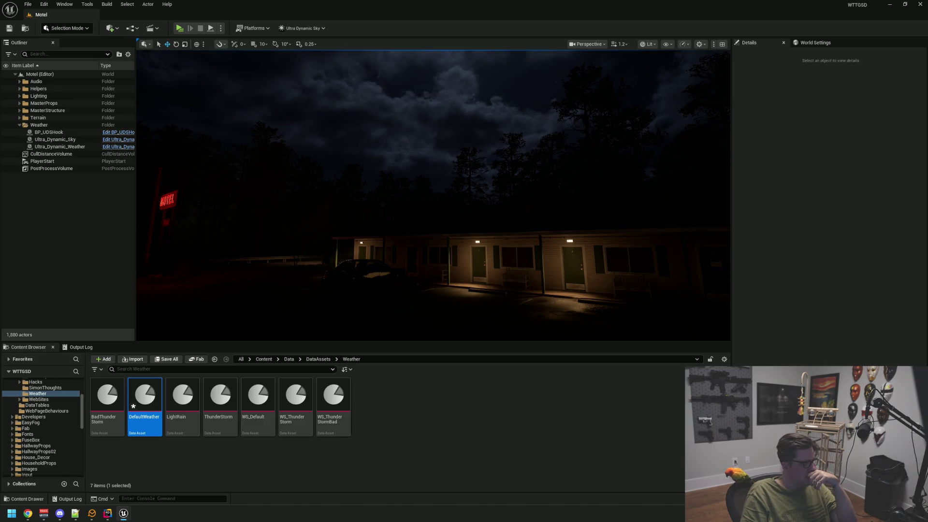
pyautogui.click(71, 146)
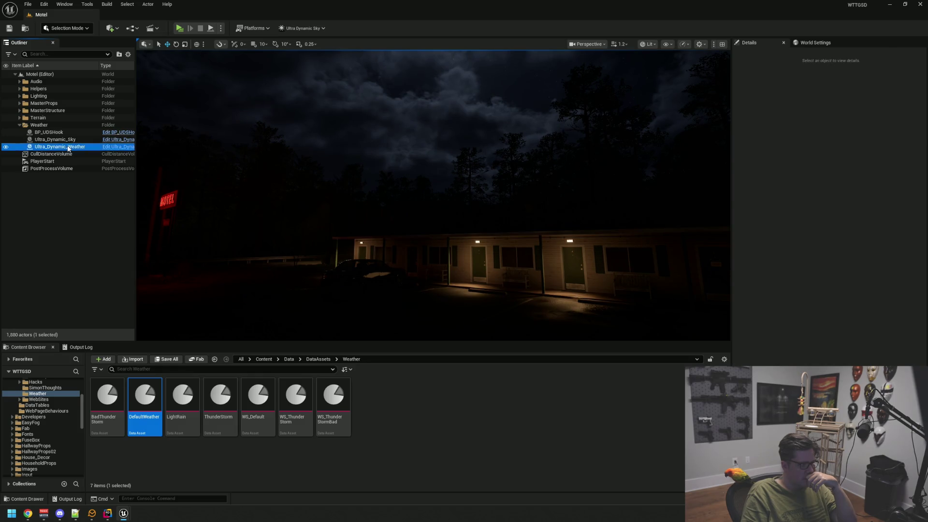
# Step: Tick Refresh Settings on Ultra_Dynamic_Weather and look over the sky above the motel courtyard
pyautogui.click(814, 218)
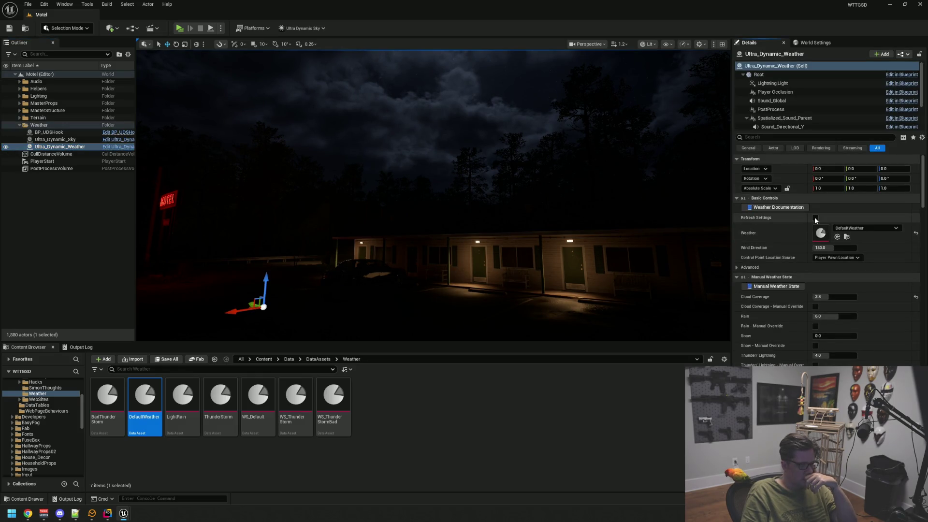
pyautogui.moveTo(613, 215)
pyautogui.mouseDown()
pyautogui.moveTo(599, 194)
pyautogui.moveTo(609, 193)
pyautogui.moveTo(595, 193)
pyautogui.moveTo(621, 193)
pyautogui.mouseUp()
pyautogui.moveTo(461, 209)
pyautogui.mouseDown()
pyautogui.moveTo(448, 203)
pyautogui.moveTo(458, 209)
pyautogui.mouseUp()
pyautogui.press('Escape')
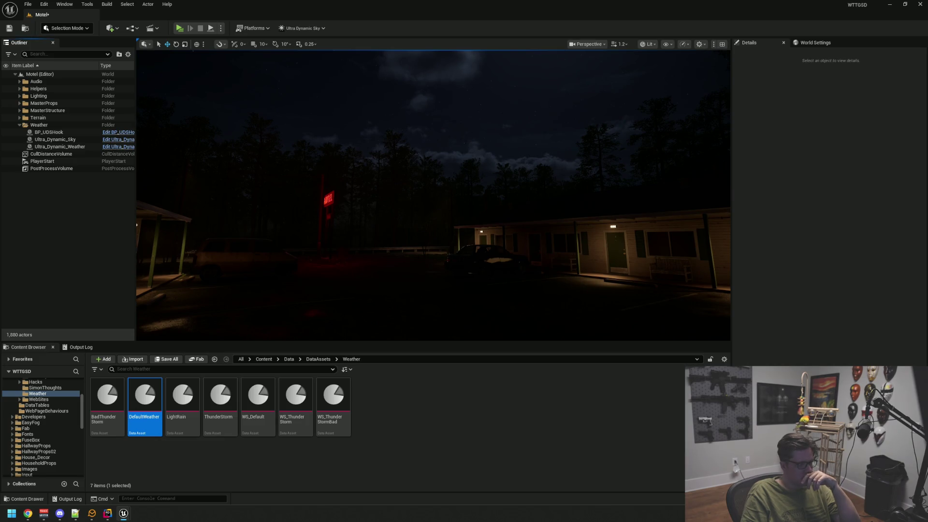
# Step: Reselect the weather actor to check its settings, then clear the selection and reframe the motel
pyautogui.click(68, 148)
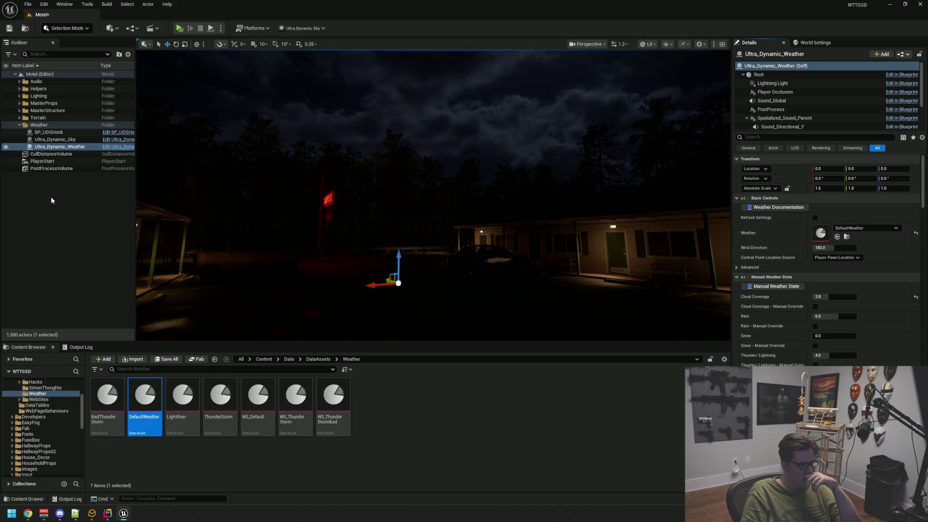
pyautogui.click(429, 237)
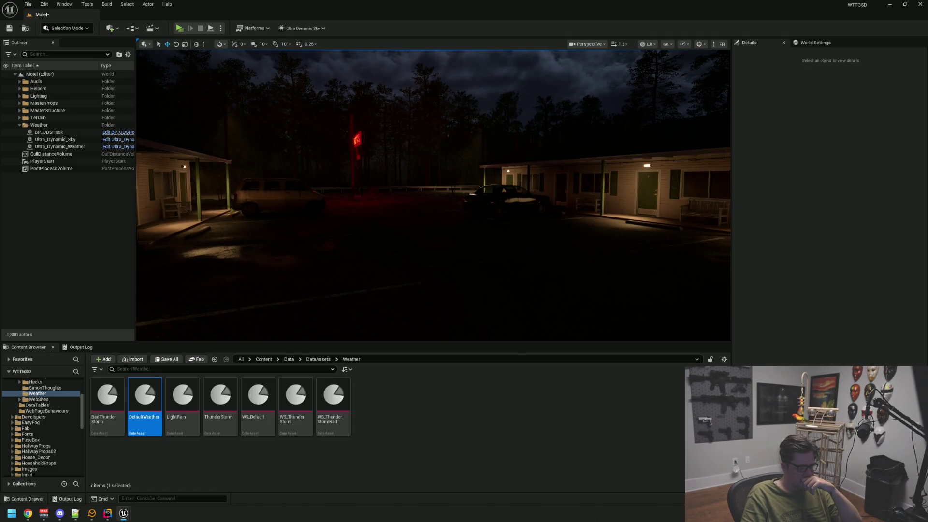
pyautogui.moveTo(248, 234)
pyautogui.mouseDown()
pyautogui.moveTo(205, 233)
pyautogui.moveTo(205, 164)
pyautogui.moveTo(204, 203)
pyautogui.moveTo(194, 208)
pyautogui.moveTo(194, 198)
pyautogui.mouseUp()
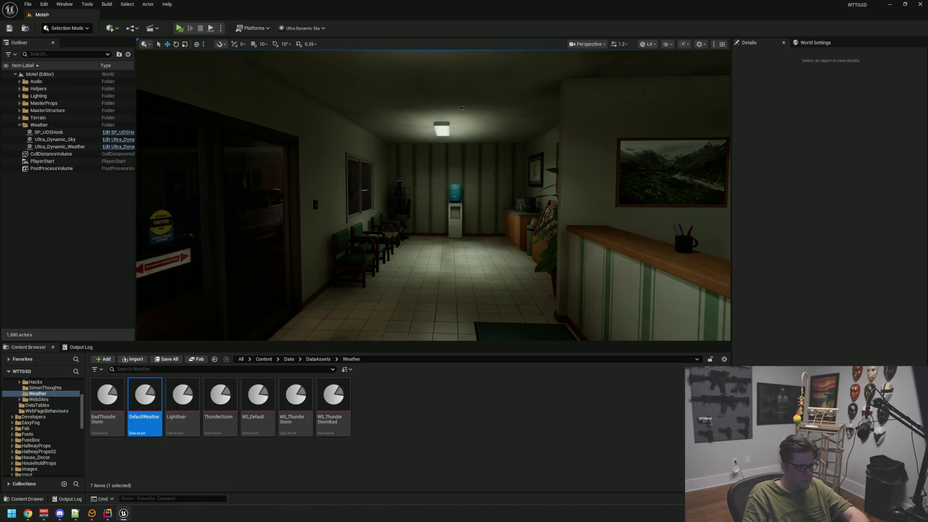
# Step: Fly through the lobby and back over the parking lot, then save the Motel level
pyautogui.scroll(-10, 162, 239)
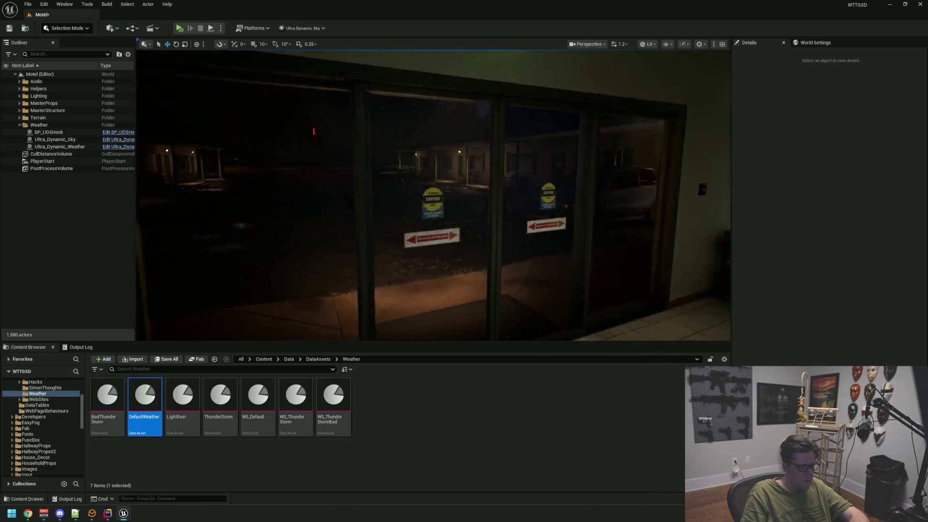
pyautogui.scroll(-10, 163, 239)
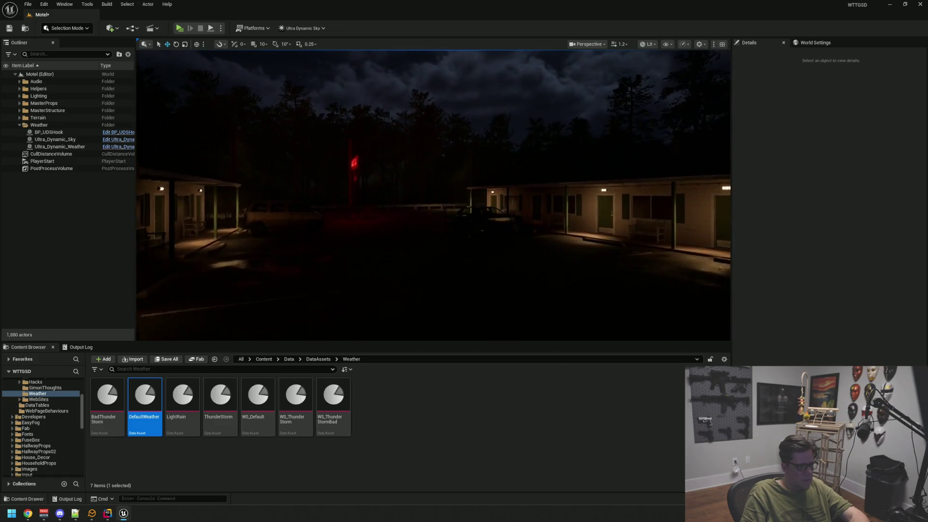
pyautogui.scroll(-10, 162, 239)
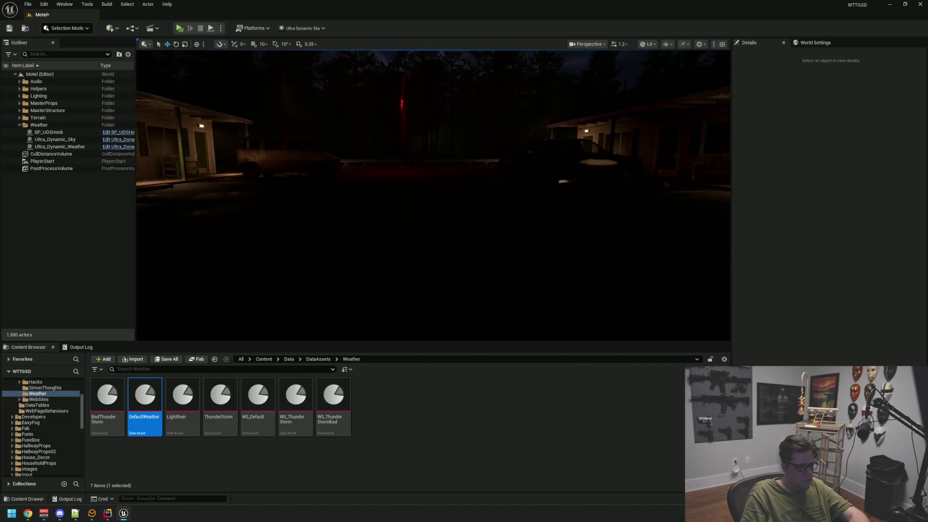
pyautogui.scroll(5, 427, 230)
pyautogui.hotkey('ctrl', 's')
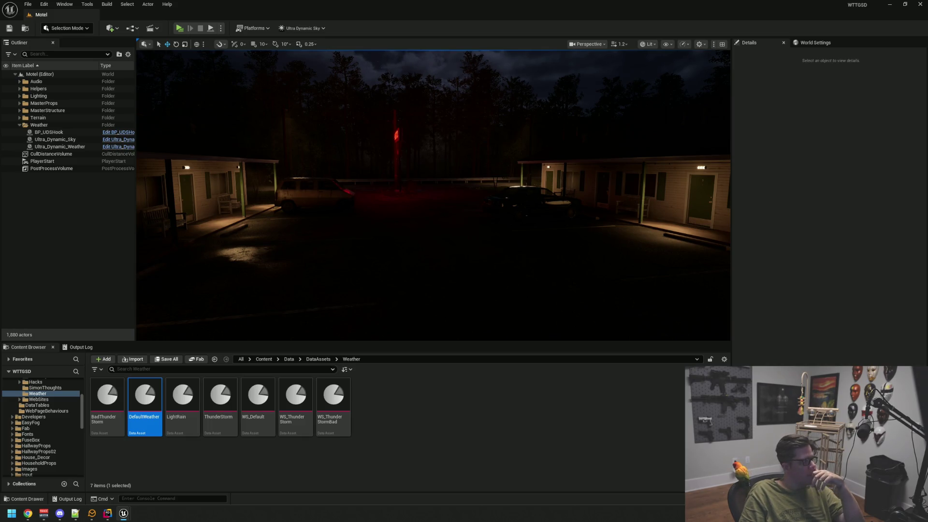
# Step: Fly the camera across the lot up to the right-hand motel building
pyautogui.moveTo(482, 194)
pyautogui.mouseDown()
pyautogui.moveTo(502, 194)
pyautogui.moveTo(481, 194)
pyautogui.moveTo(464, 166)
pyautogui.mouseUp()
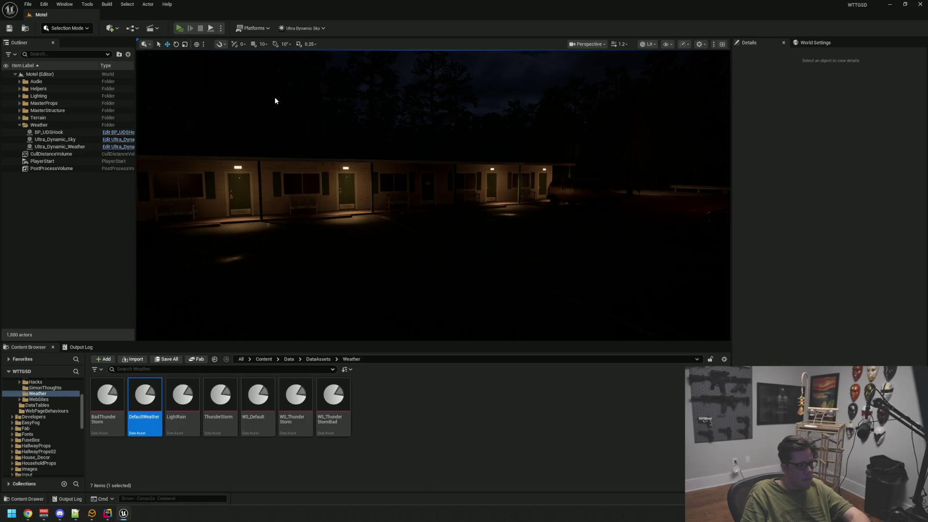
# Step: Play-test the Motel level in a standalone game window, then close the preview
pyautogui.hotkey('alt', 'p')
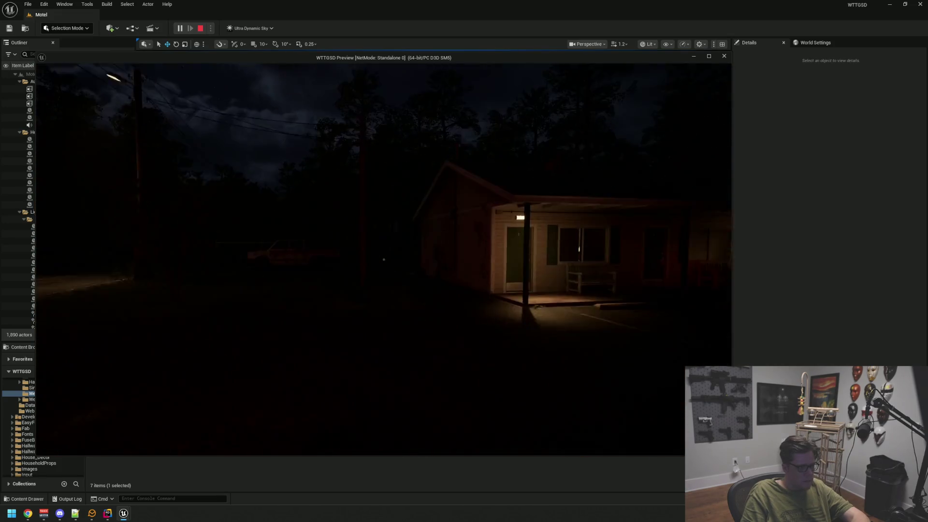
pyautogui.hotkey('alt', 'Tab')
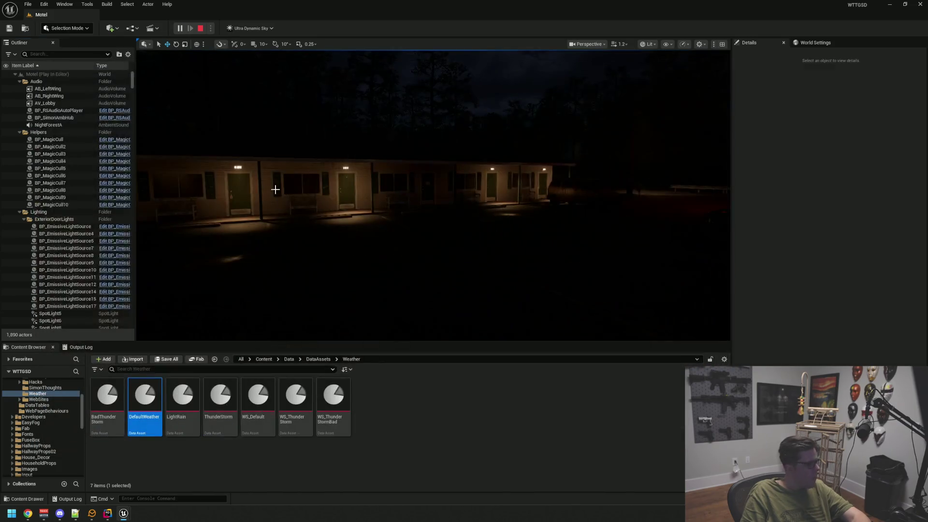
pyautogui.moveTo(415, 205)
pyautogui.mouseDown()
pyautogui.moveTo(372, 193)
pyautogui.moveTo(348, 106)
pyautogui.moveTo(358, 145)
pyautogui.moveTo(389, 194)
pyautogui.mouseUp()
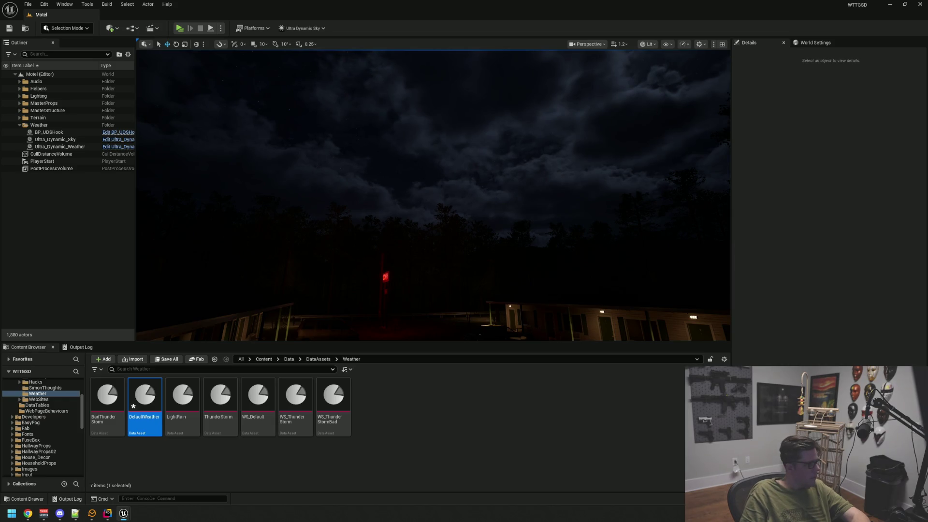
pyautogui.click(55, 148)
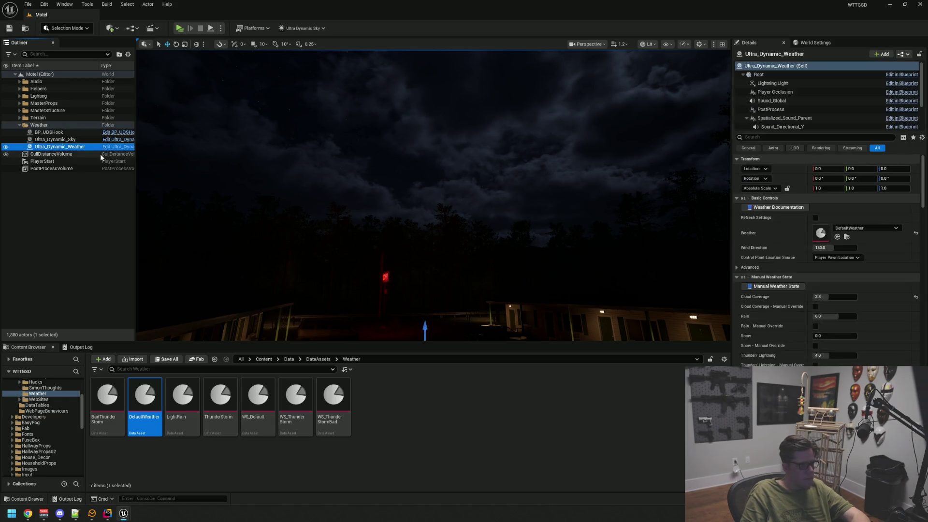
pyautogui.click(816, 217)
pyautogui.click(145, 213)
pyautogui.moveTo(145, 213)
pyautogui.mouseDown()
pyautogui.moveTo(159, 169)
pyautogui.moveTo(162, 203)
pyautogui.mouseUp()
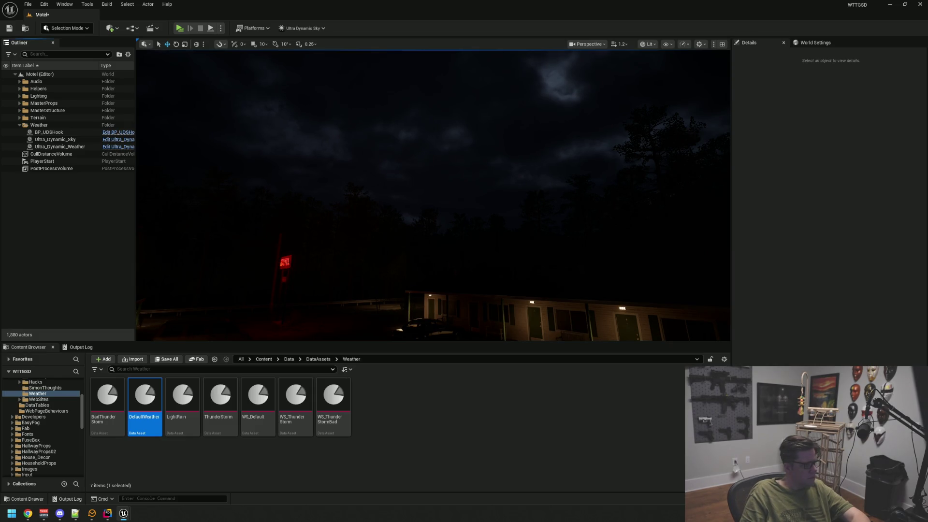
pyautogui.click(67, 146)
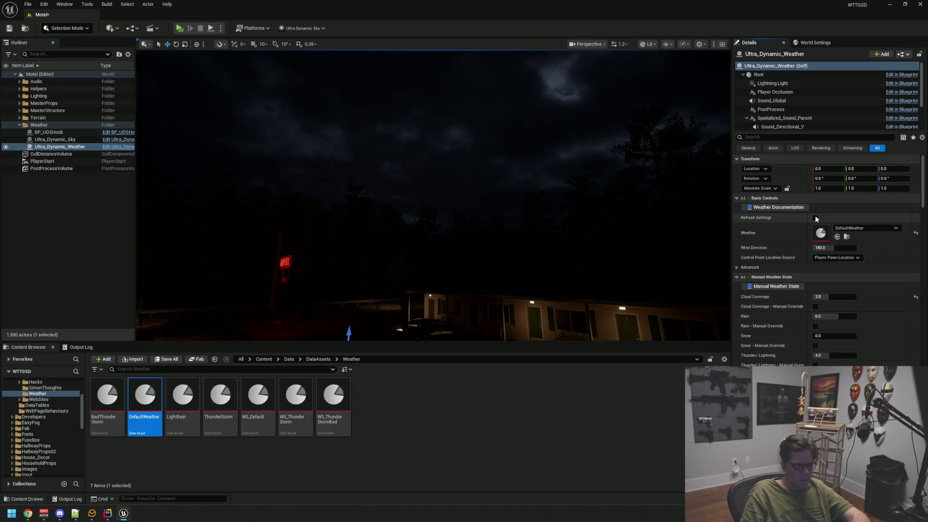
pyautogui.moveTo(535, 181)
pyautogui.mouseDown()
pyautogui.moveTo(534, 208)
pyautogui.moveTo(482, 197)
pyautogui.moveTo(492, 213)
pyautogui.moveTo(493, 256)
pyautogui.moveTo(493, 217)
pyautogui.moveTo(478, 212)
pyautogui.moveTo(479, 220)
pyautogui.mouseUp()
pyautogui.click(482, 196)
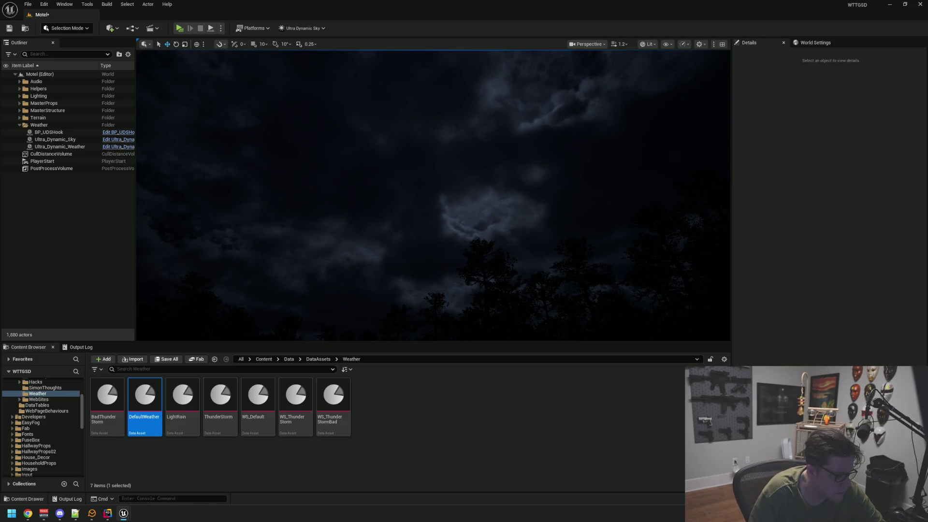
pyautogui.click(41, 140)
pyautogui.click(41, 147)
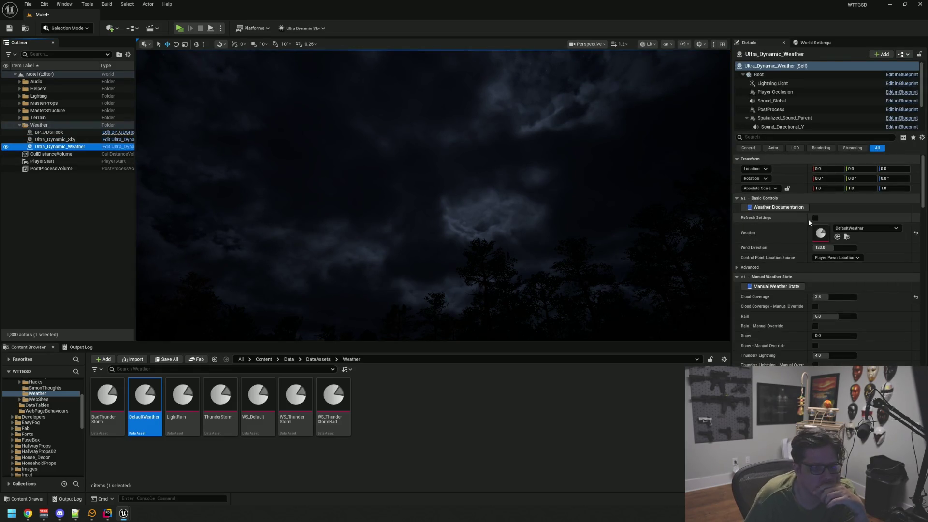
pyautogui.moveTo(659, 201)
pyautogui.mouseDown()
pyautogui.moveTo(658, 251)
pyautogui.moveTo(659, 176)
pyautogui.moveTo(658, 227)
pyautogui.moveTo(500, 166)
pyautogui.mouseUp()
pyautogui.click(87, 214)
pyautogui.moveTo(532, 264)
pyautogui.mouseDown()
pyautogui.moveTo(468, 256)
pyautogui.moveTo(451, 242)
pyautogui.moveTo(451, 203)
pyautogui.moveTo(401, 194)
pyautogui.moveTo(428, 189)
pyautogui.moveTo(418, 191)
pyautogui.mouseUp()
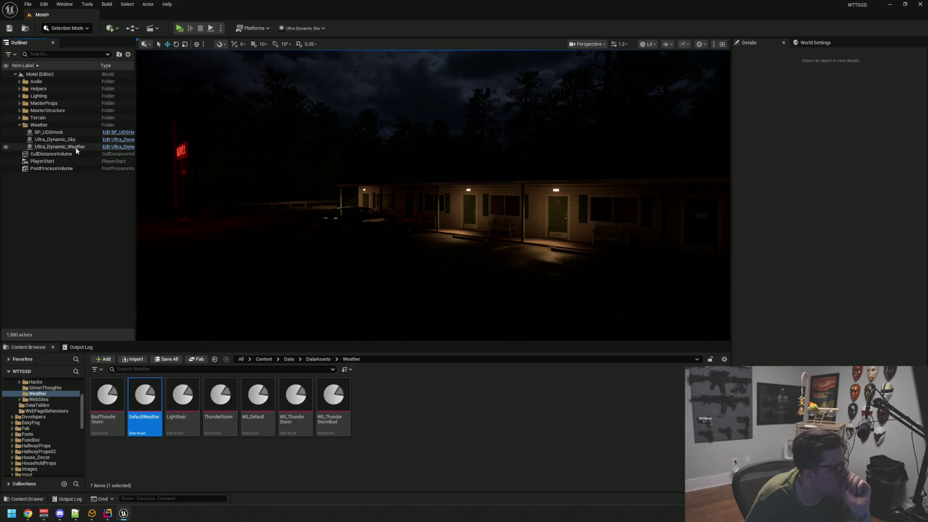
pyautogui.click(67, 169)
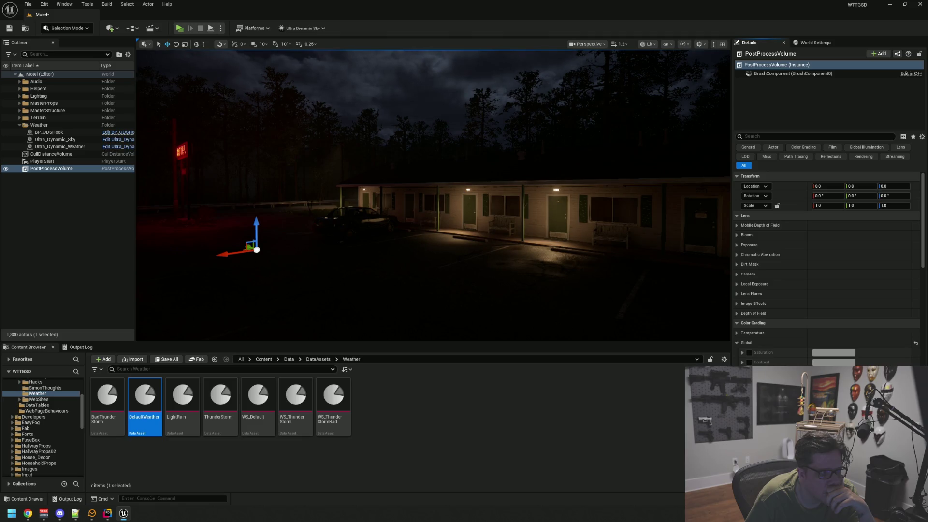
pyautogui.press('d')
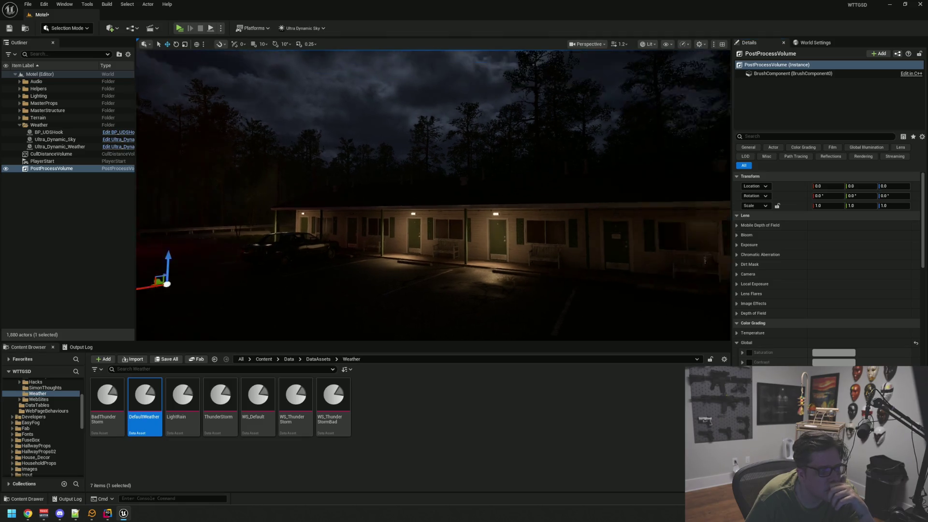
pyautogui.press('w')
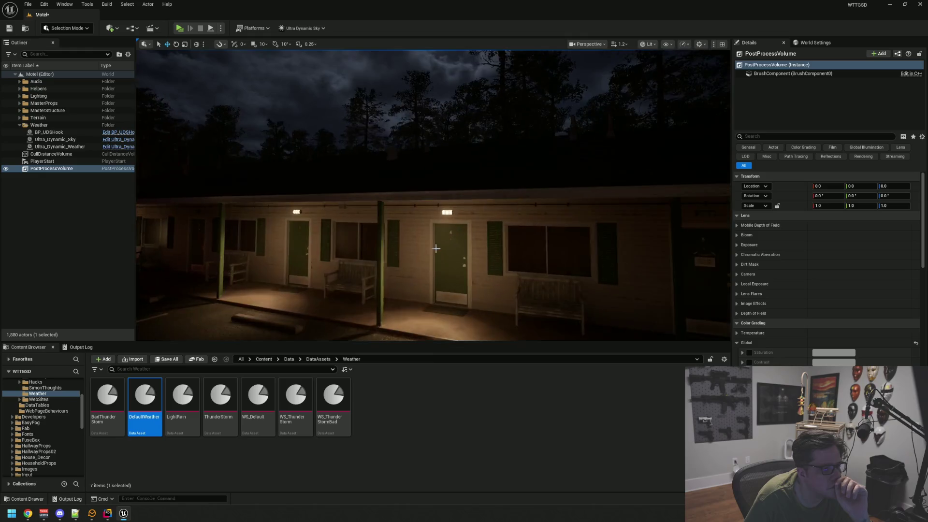
pyautogui.moveTo(433, 235)
pyautogui.mouseDown()
pyautogui.moveTo(421, 235)
pyautogui.moveTo(435, 244)
pyautogui.moveTo(446, 230)
pyautogui.moveTo(437, 246)
pyautogui.mouseUp()
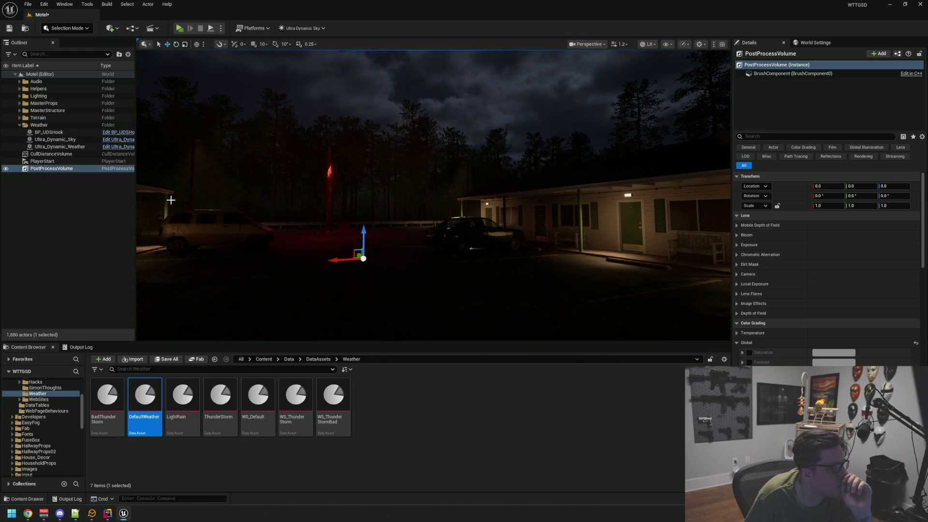
pyautogui.click(79, 195)
pyautogui.click(7, 97)
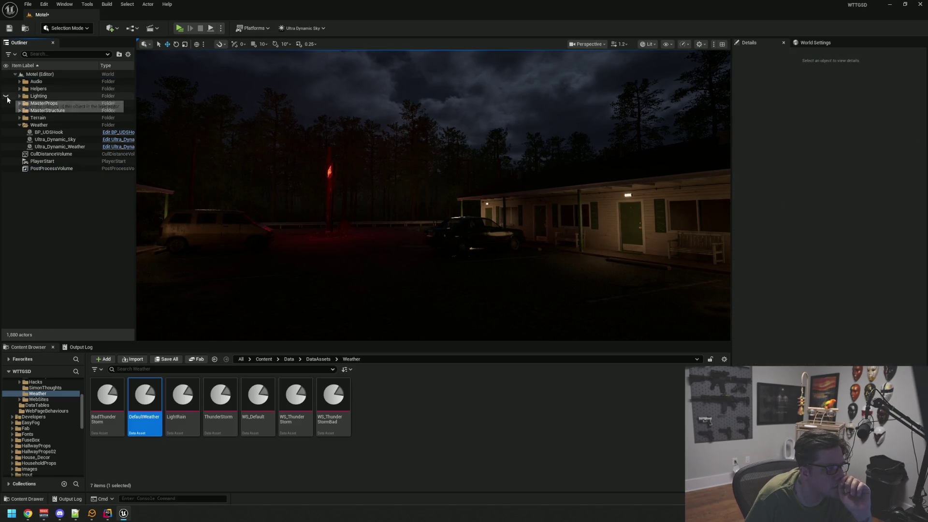
pyautogui.click(7, 97)
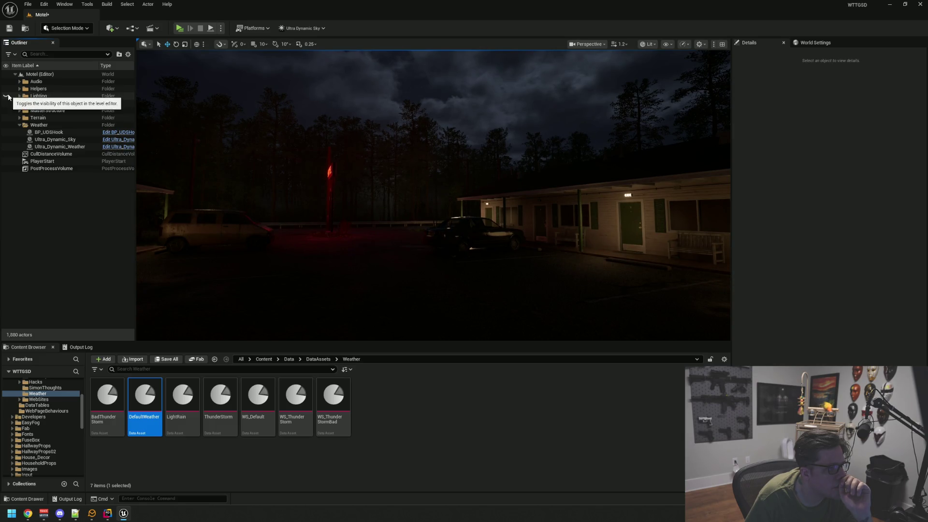
pyautogui.click(7, 97)
pyautogui.click(7, 97)
pyautogui.click(7, 97)
pyautogui.click(8, 97)
pyautogui.click(7, 97)
pyautogui.click(7, 97)
pyautogui.click(7, 97)
pyautogui.click(20, 96)
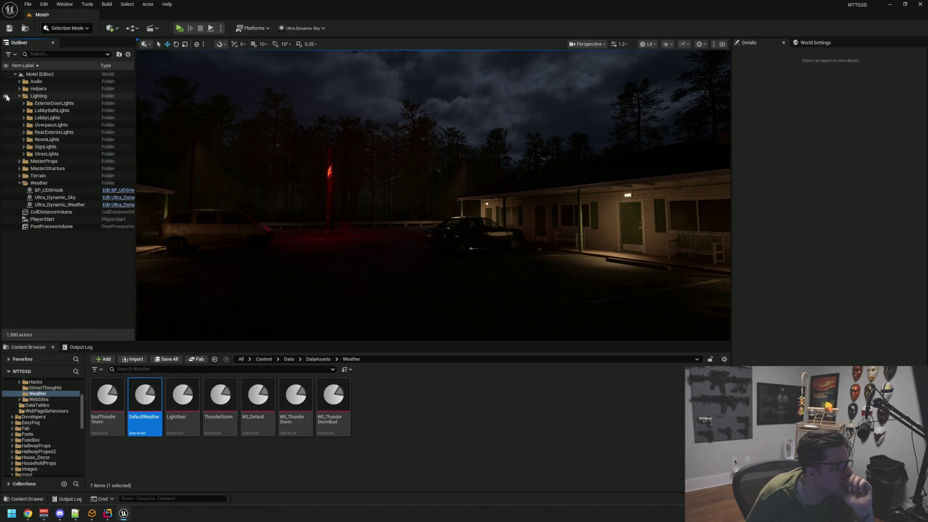
pyautogui.click(6, 97)
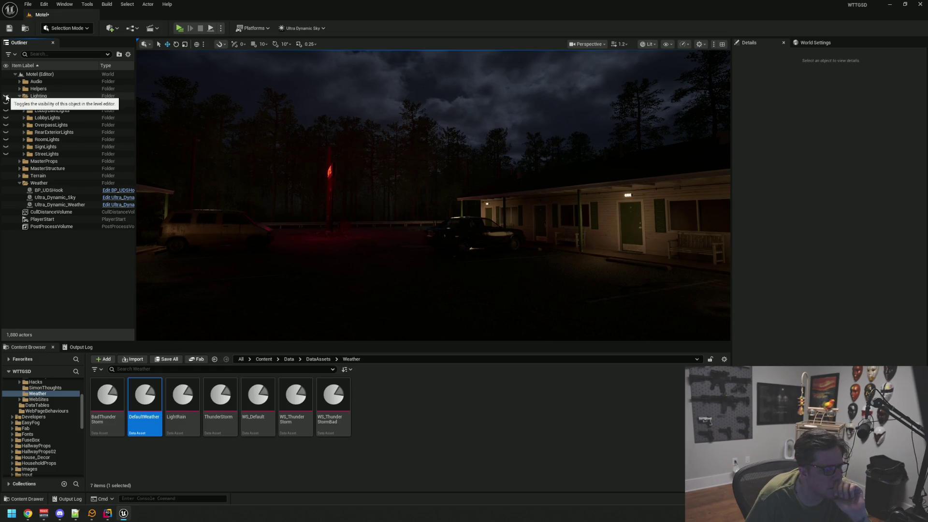
pyautogui.moveTo(461, 208)
pyautogui.mouseDown()
pyautogui.moveTo(467, 201)
pyautogui.moveTo(457, 198)
pyautogui.mouseUp()
pyautogui.press('g')
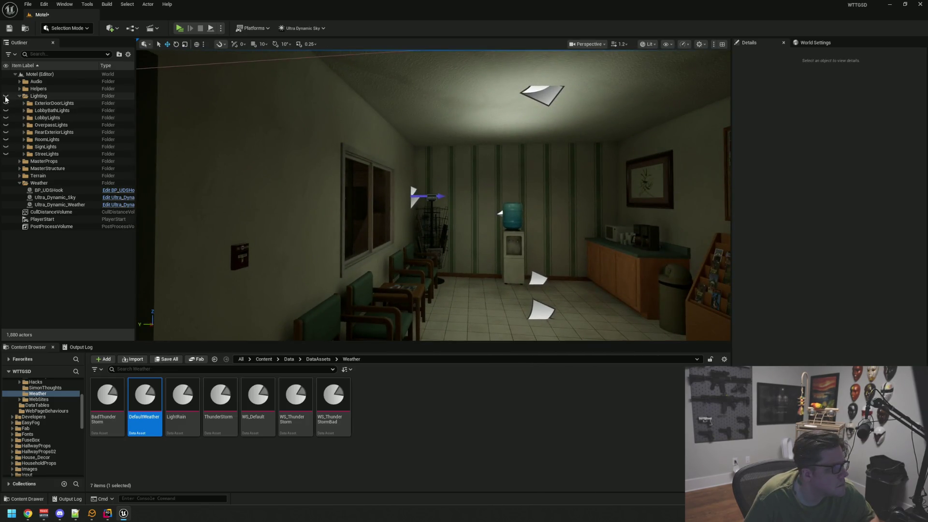
pyautogui.click(5, 96)
pyautogui.click(6, 96)
pyautogui.click(6, 96)
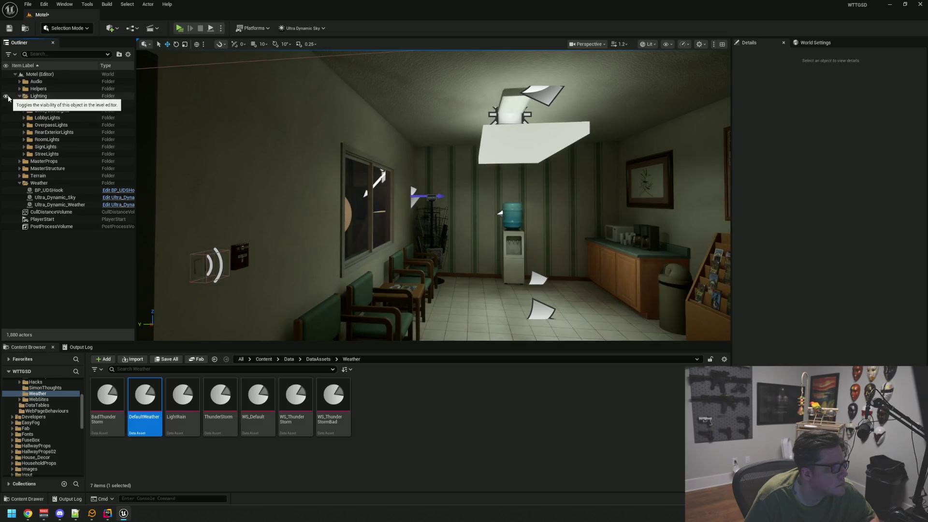
pyautogui.click(6, 96)
pyautogui.click(6, 96)
pyautogui.click(6, 96)
pyautogui.click(7, 96)
pyautogui.click(6, 97)
pyautogui.click(6, 97)
pyautogui.click(6, 97)
pyautogui.click(6, 96)
pyautogui.click(18, 96)
pyautogui.moveTo(468, 239); pyautogui.dragTo(456, 229)
pyautogui.click(389, 145)
# Step: Set the porch emissive light sphere's Emissive Power to 0.5
pyautogui.moveTo(411, 191); pyautogui.dragTo(411, 190)
pyautogui.click(411, 190)
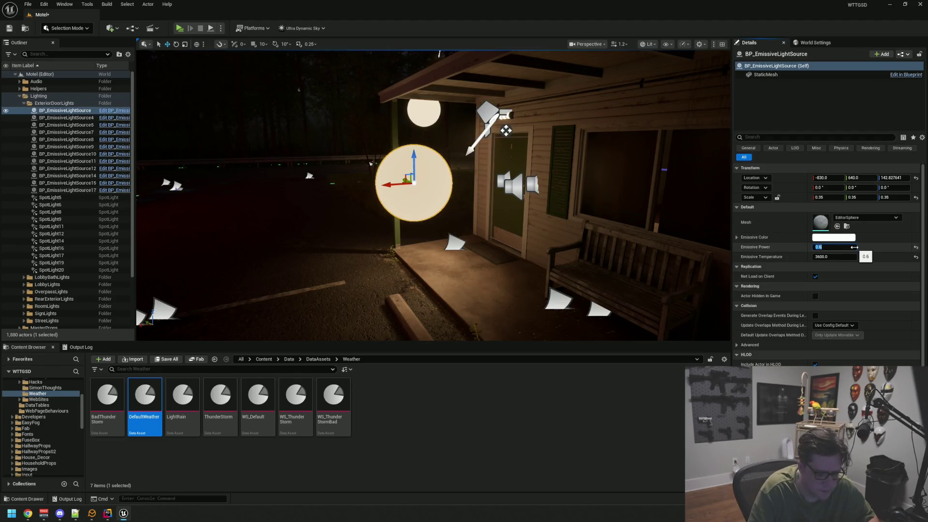
pyautogui.press('Return')
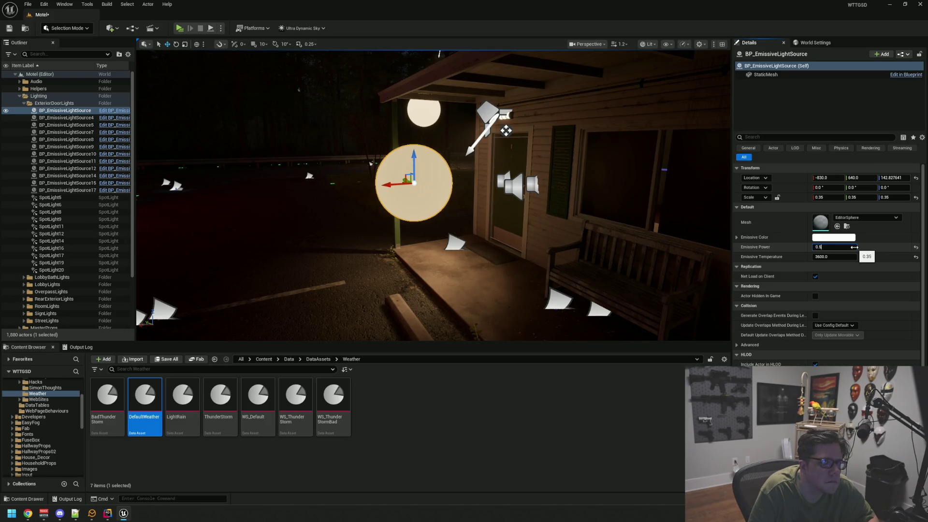
pyautogui.press('Return')
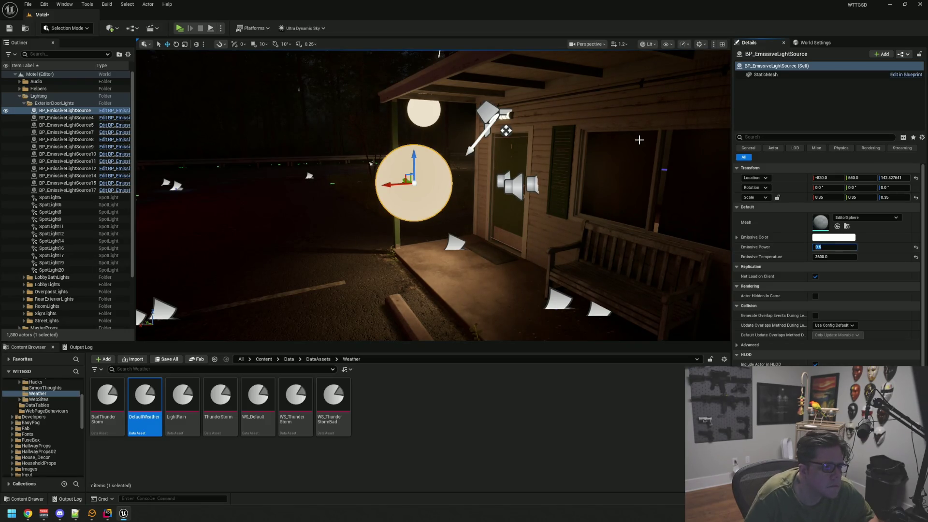
# Step: Set SpotLight9's intensity to 8 cd and preview the lighting in game view
pyautogui.click(505, 131)
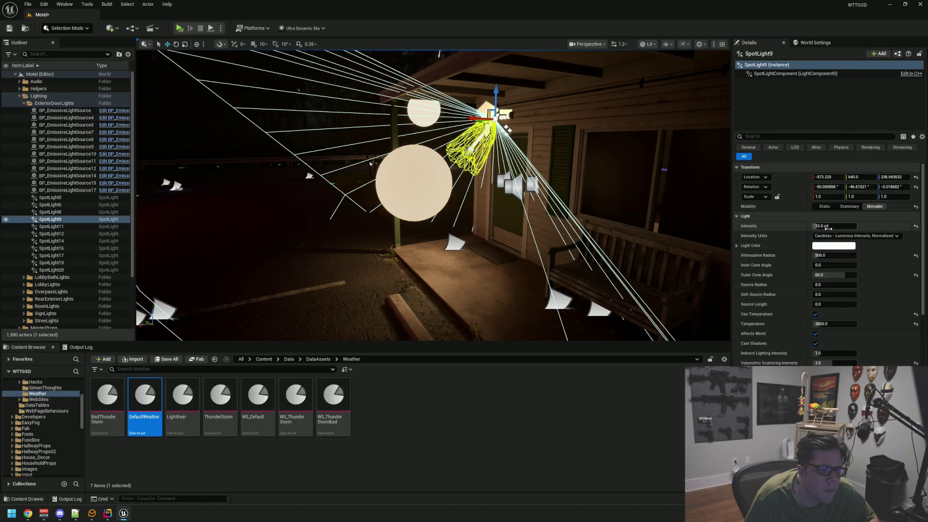
pyautogui.write('8')
pyautogui.press('Return')
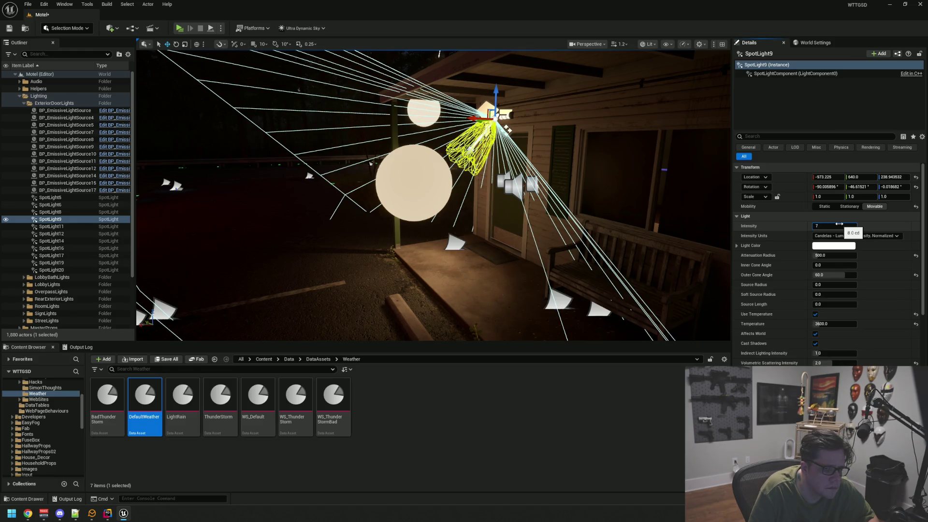
pyautogui.press('Escape')
pyautogui.press('g')
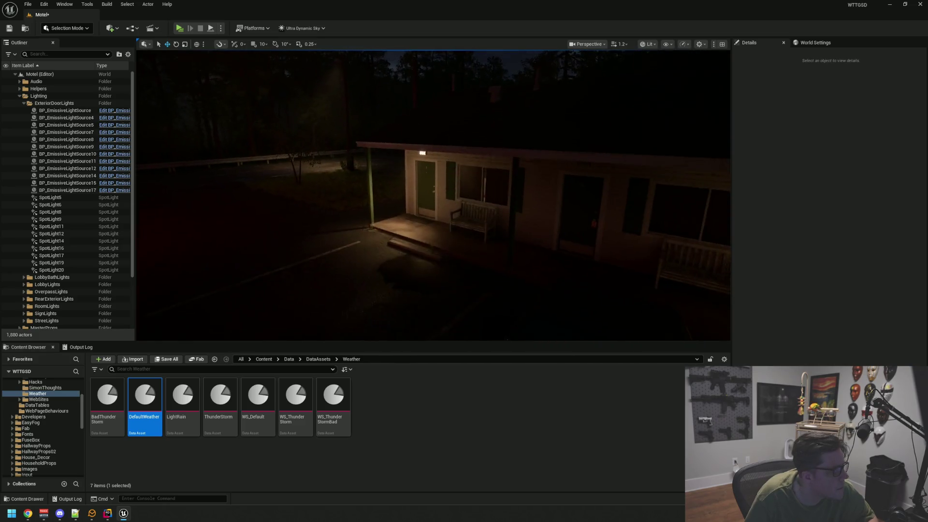
# Step: Check SpotLight9 and the emissive sphere at the porch door, then return to game view
pyautogui.press('g')
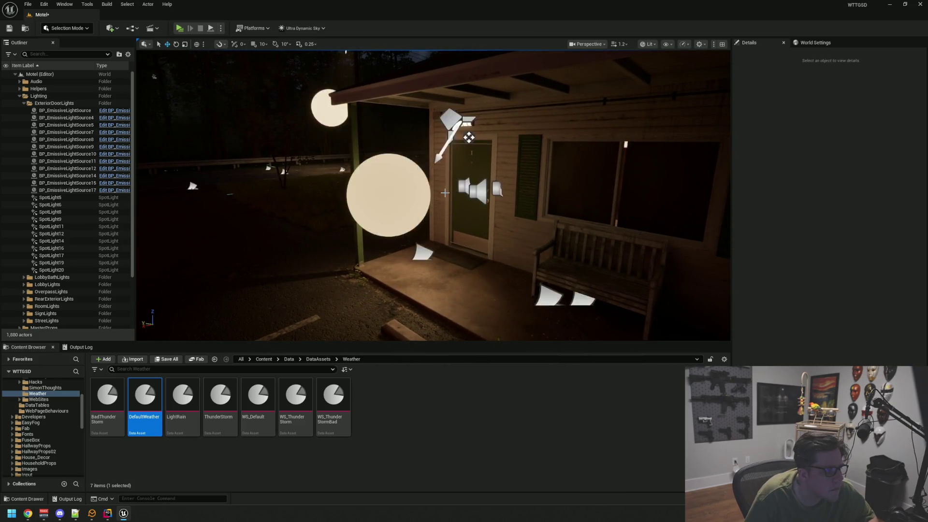
pyautogui.click(468, 137)
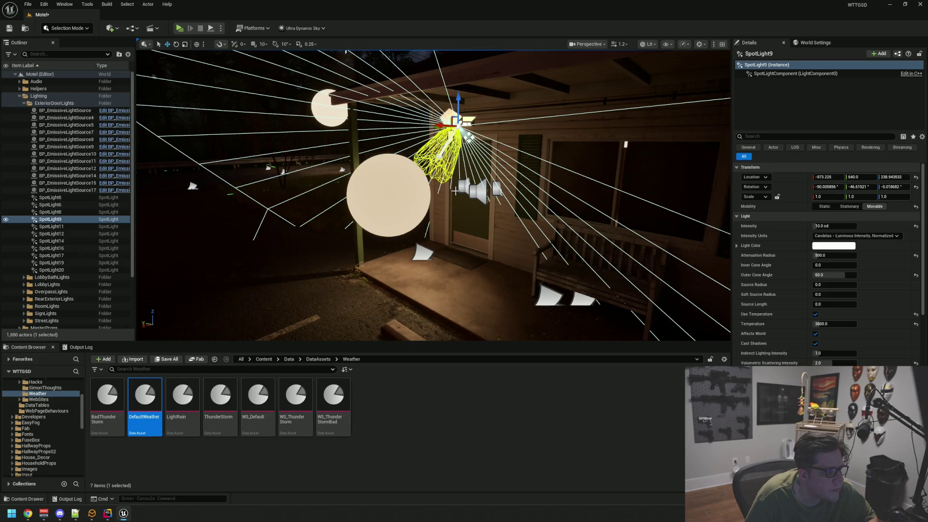
pyautogui.click(468, 137)
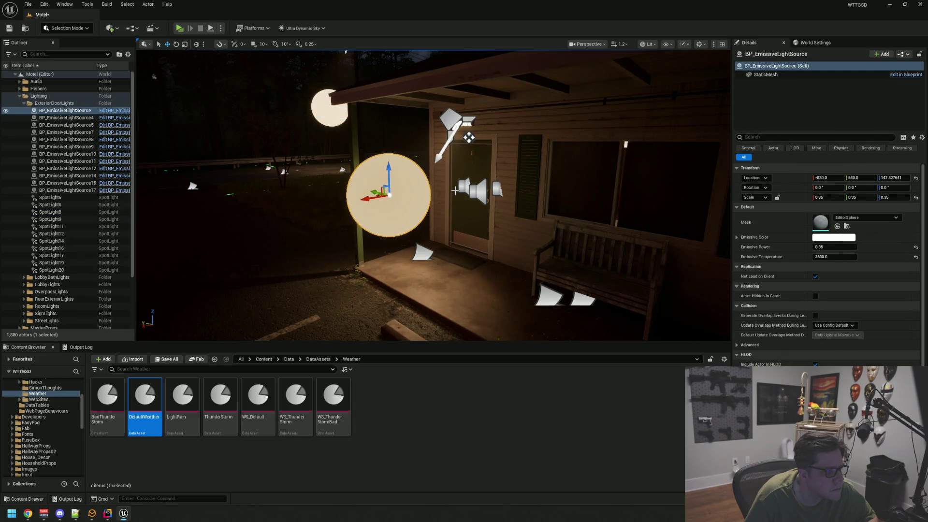
pyautogui.press('Escape')
pyautogui.press('g')
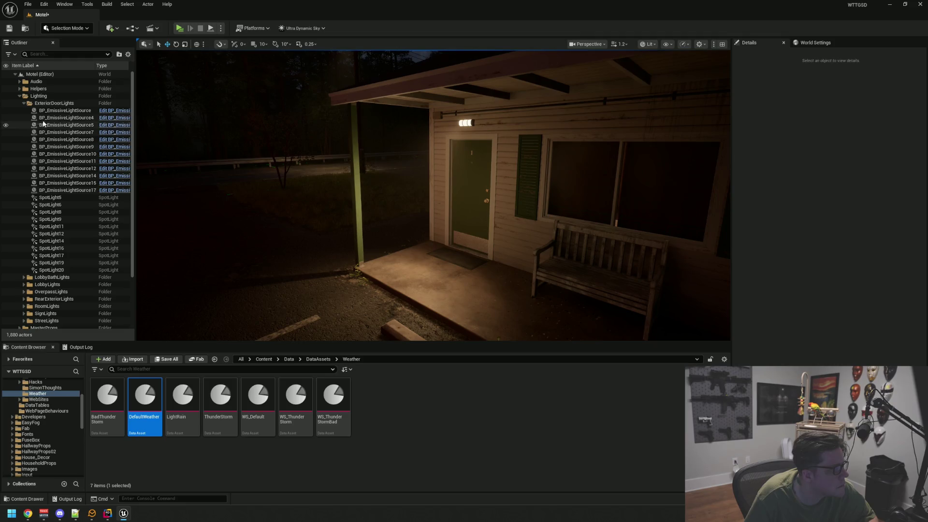
# Step: Collapse the Lighting folder, check Ultra_Dynamic_Weather, and select the PostProcessVolume
pyautogui.click(20, 96)
pyautogui.click(65, 147)
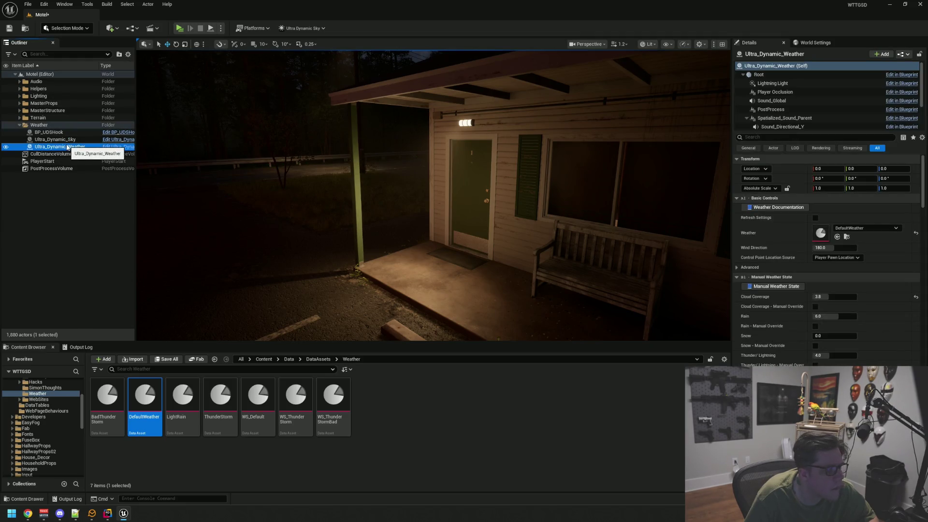
pyautogui.click(68, 205)
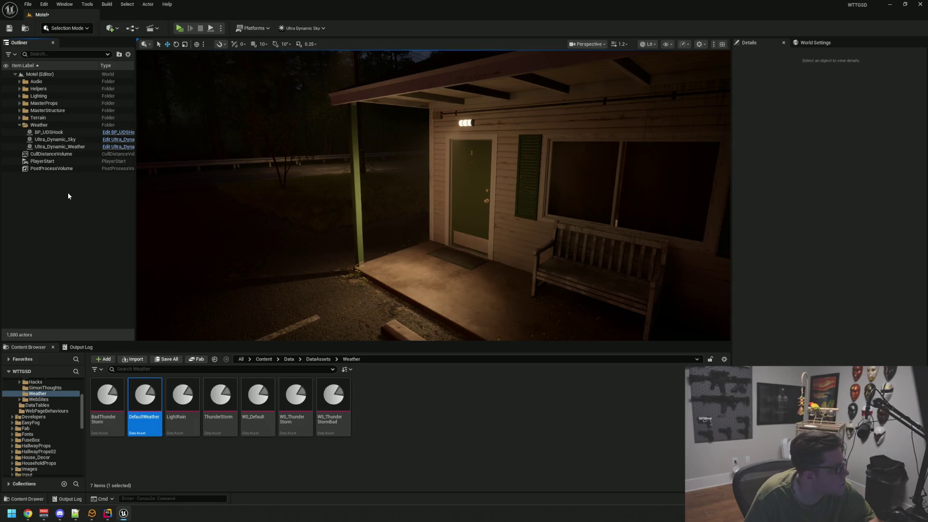
pyautogui.click(70, 169)
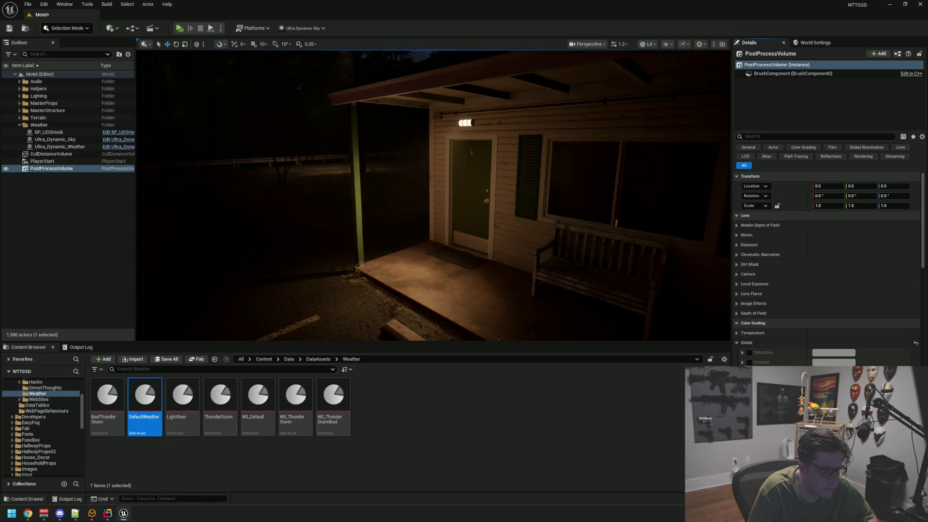
# Step: Pull back over the parking lot, fly into the bathroom, and save the Motel level
pyautogui.press('Escape')
pyautogui.moveTo(445, 231)
pyautogui.mouseDown()
pyautogui.moveTo(433, 290)
pyautogui.moveTo(394, 290)
pyautogui.moveTo(421, 290)
pyautogui.moveTo(408, 290)
pyautogui.mouseUp()
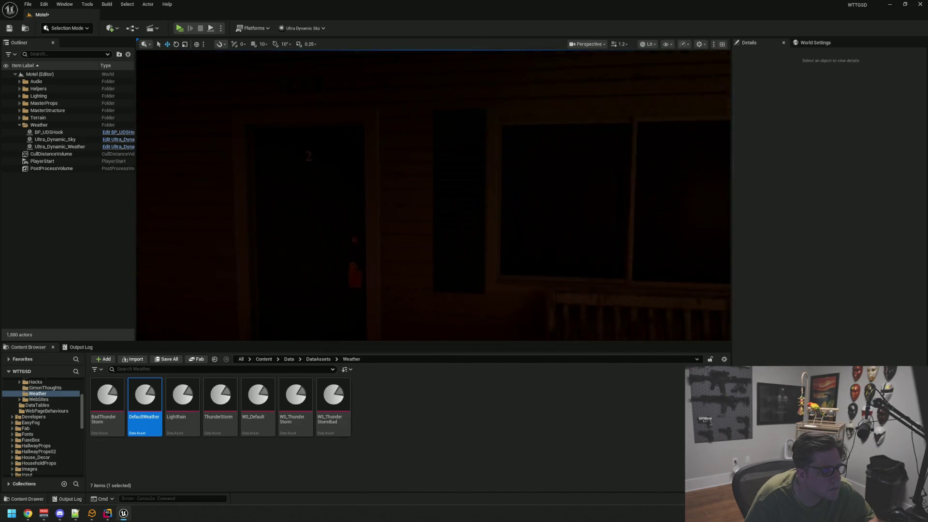
pyautogui.press('w')
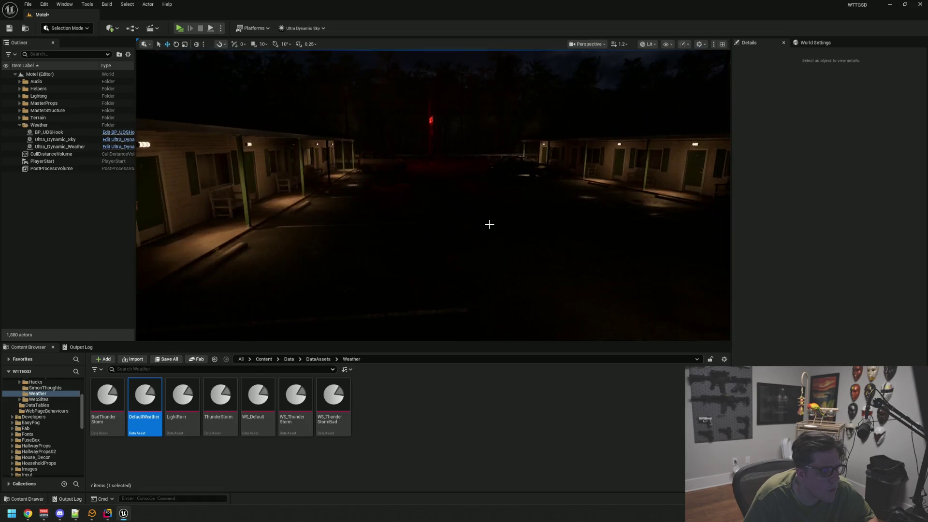
pyautogui.hotkey('ctrl', 's')
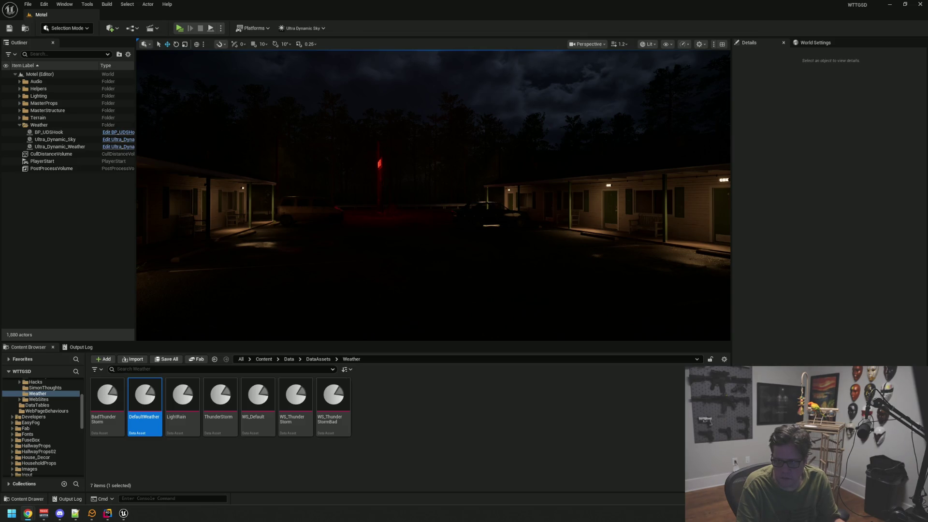
# Step: Fly across the lot into the room with green chairs and focus the PostProcessVolume
pyautogui.moveTo(559, 169); pyautogui.dragTo(546, 166)
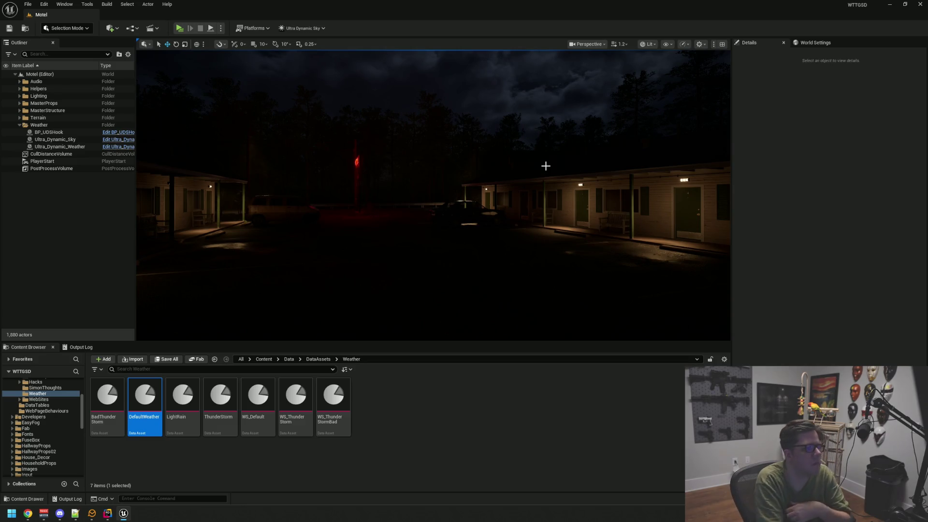
pyautogui.moveTo(509, 143)
pyautogui.mouseDown()
pyautogui.moveTo(549, 170)
pyautogui.moveTo(522, 145)
pyautogui.moveTo(462, 153)
pyautogui.mouseUp()
pyautogui.doubleClick(51, 168)
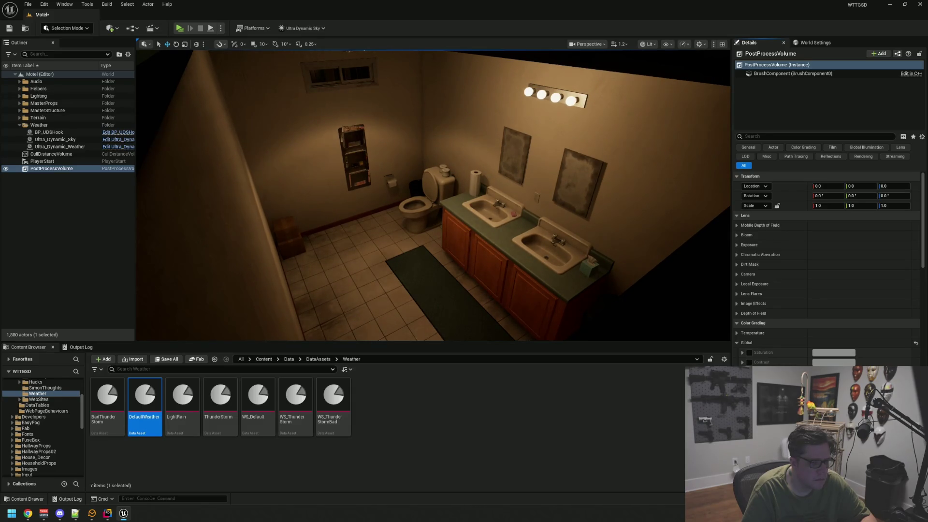
# Step: Fly out to the night exterior, inspect the PostProcessVolume, and save the Motel level
pyautogui.press('f')
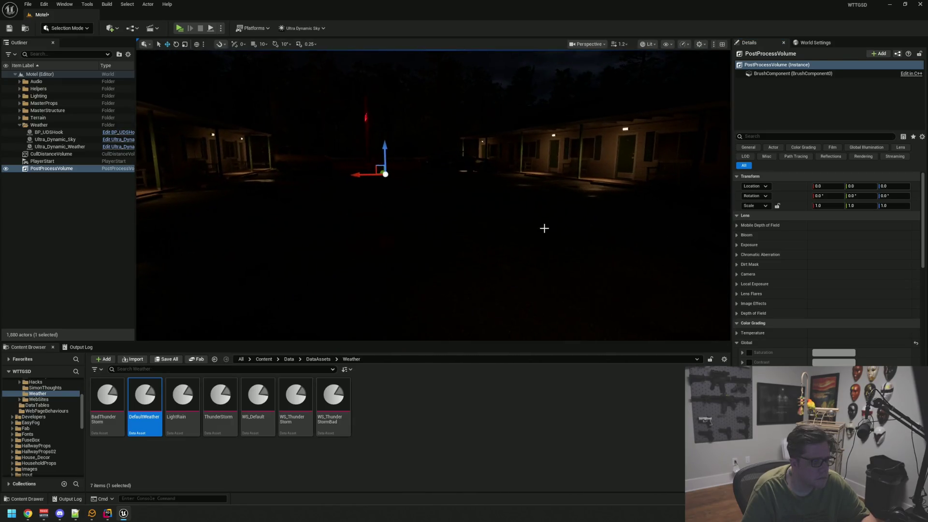
pyautogui.press('Escape')
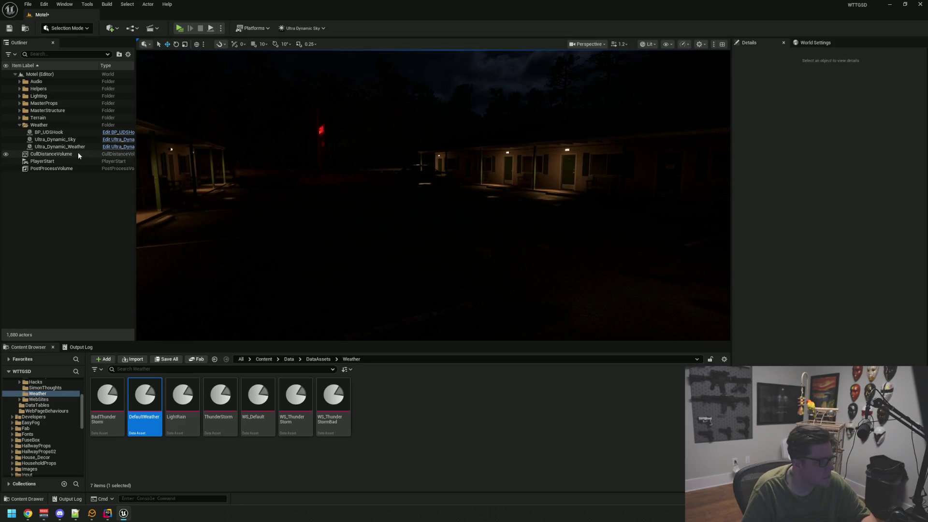
pyautogui.click(54, 168)
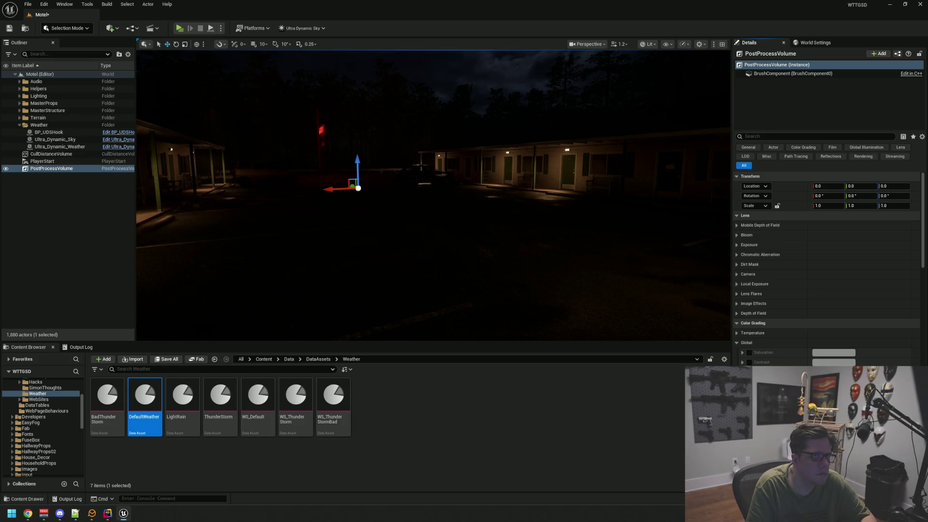
pyautogui.moveTo(452, 257)
pyautogui.mouseDown()
pyautogui.moveTo(473, 242)
pyautogui.moveTo(433, 227)
pyautogui.moveTo(449, 227)
pyautogui.moveTo(447, 203)
pyautogui.moveTo(449, 210)
pyautogui.moveTo(356, 218)
pyautogui.mouseUp()
pyautogui.press('Escape')
pyautogui.hotkey('ctrl', 's')
# Step: Recheck the PostProcessVolume from the lobby, fly back outside, and save the level again
pyautogui.click(46, 169)
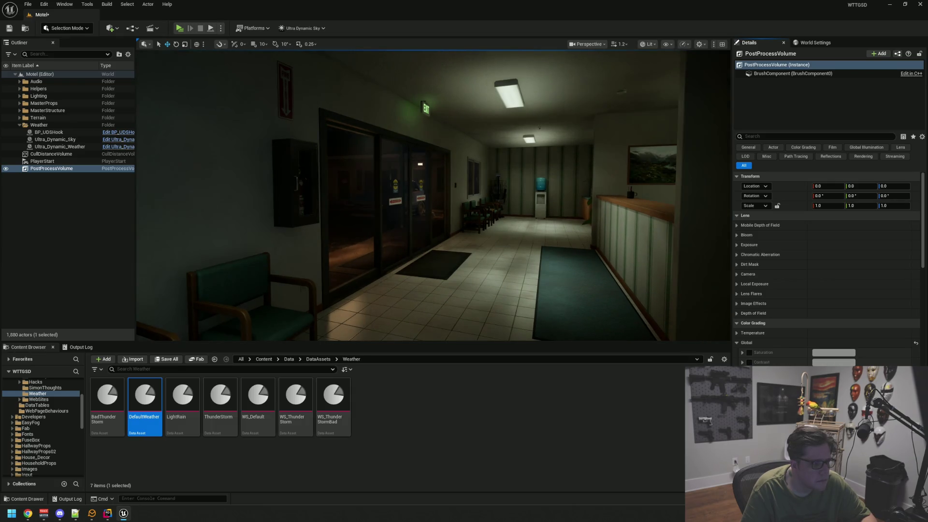
pyautogui.moveTo(554, 264)
pyautogui.mouseDown()
pyautogui.moveTo(536, 248)
pyautogui.moveTo(546, 247)
pyautogui.mouseUp()
pyautogui.press('Escape')
pyautogui.hotkey('ctrl', 's')
pyautogui.moveTo(491, 186); pyautogui.dragTo(490, 186)
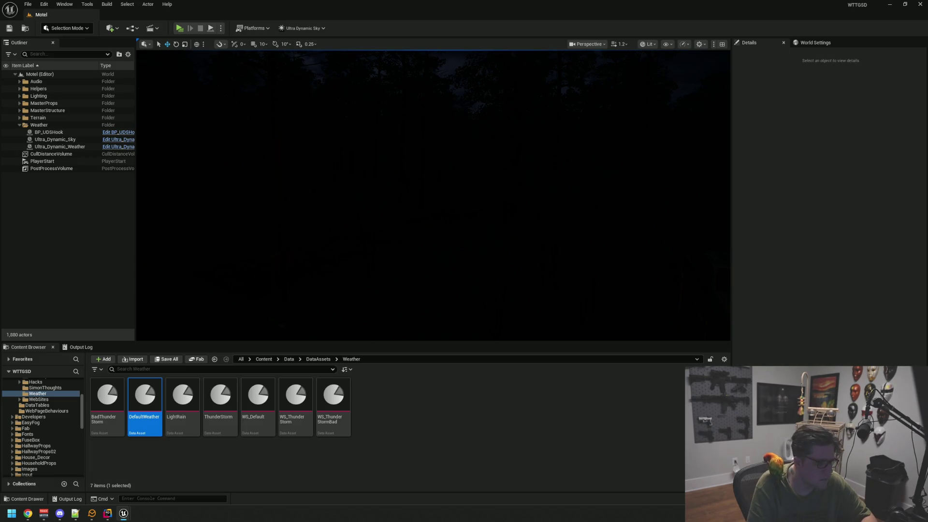
pyautogui.click(48, 147)
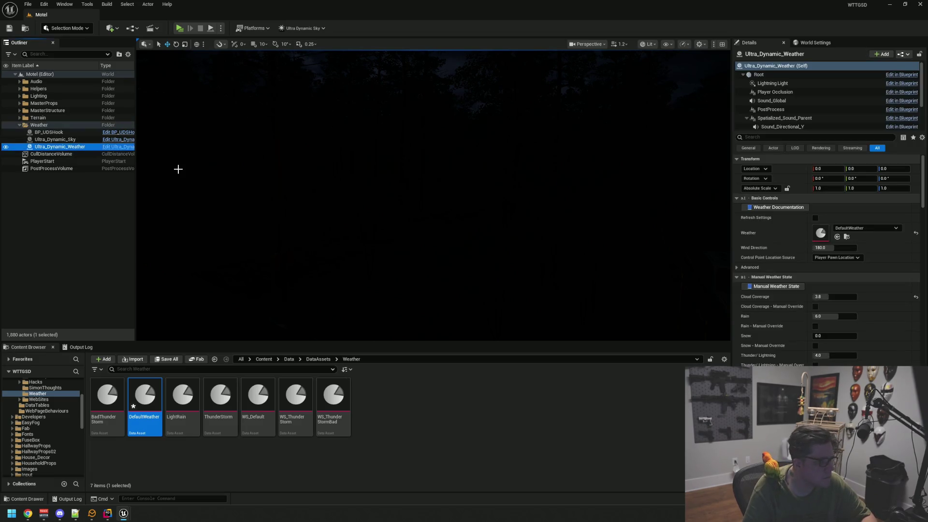
# Step: Tick Refresh Settings to reapply DefaultWeather, then collapse the PostProcessVolume's Color Grading > Global section
pyautogui.click(814, 218)
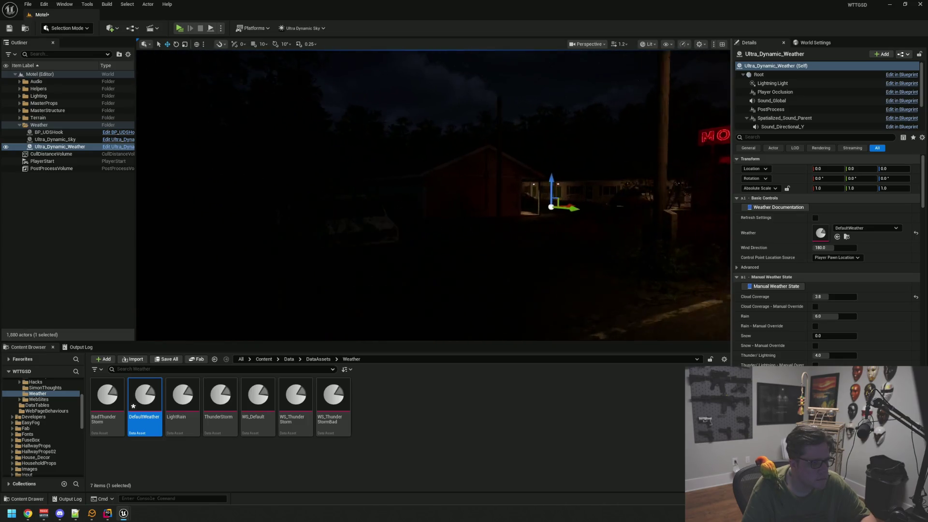
pyautogui.press('Escape')
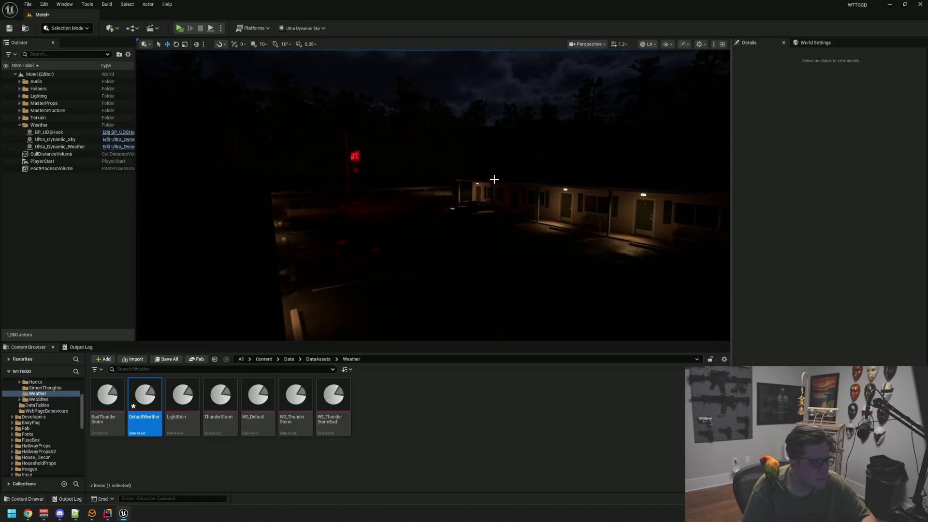
pyautogui.click(72, 169)
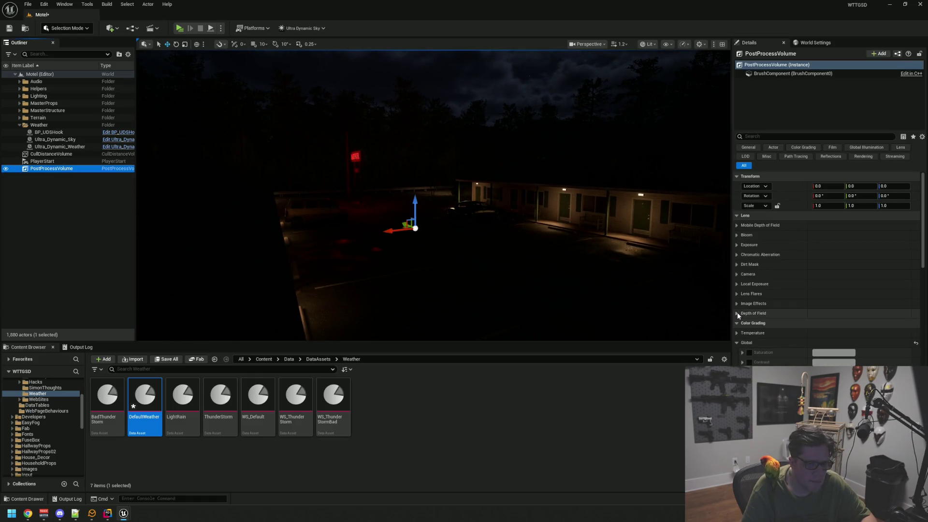
pyautogui.click(747, 343)
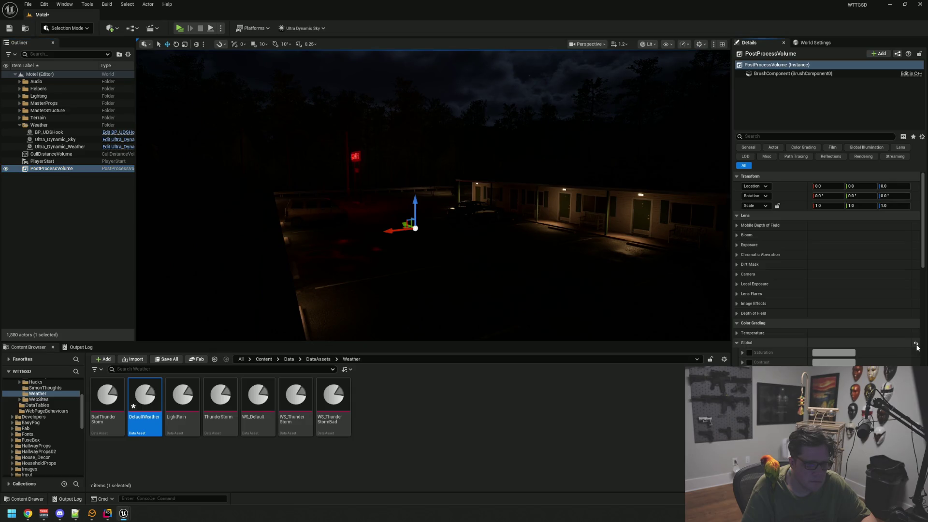
pyautogui.click(736, 342)
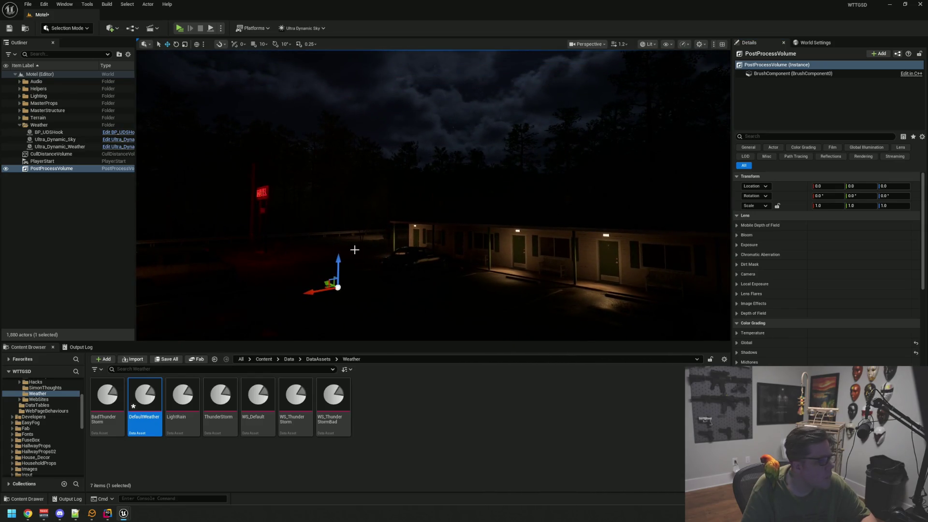
pyautogui.click(93, 246)
# Step: Save all changes, browse to DefaultWeather in Sky_Modifiers, and open the Ultra Dynamic Sky menu
pyautogui.hotkey('ctrl', 's')
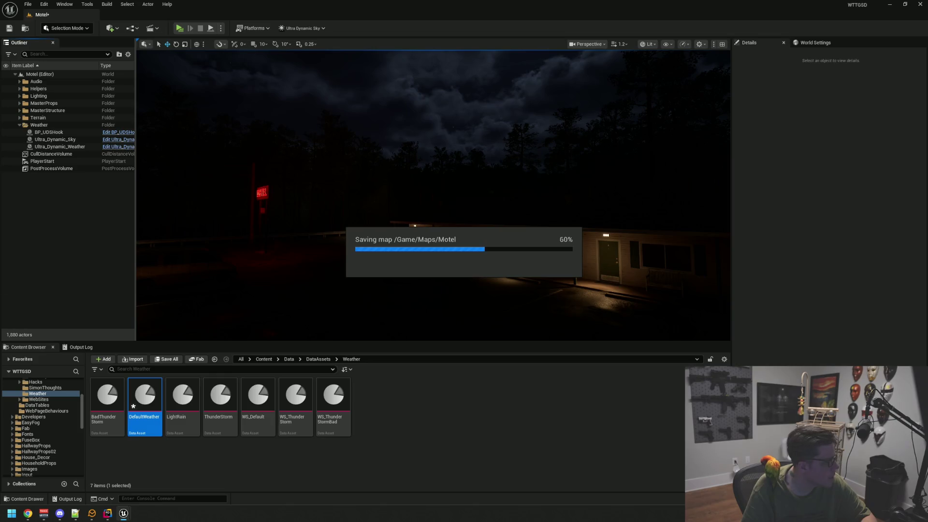
pyautogui.hotkey('alt', 'Left')
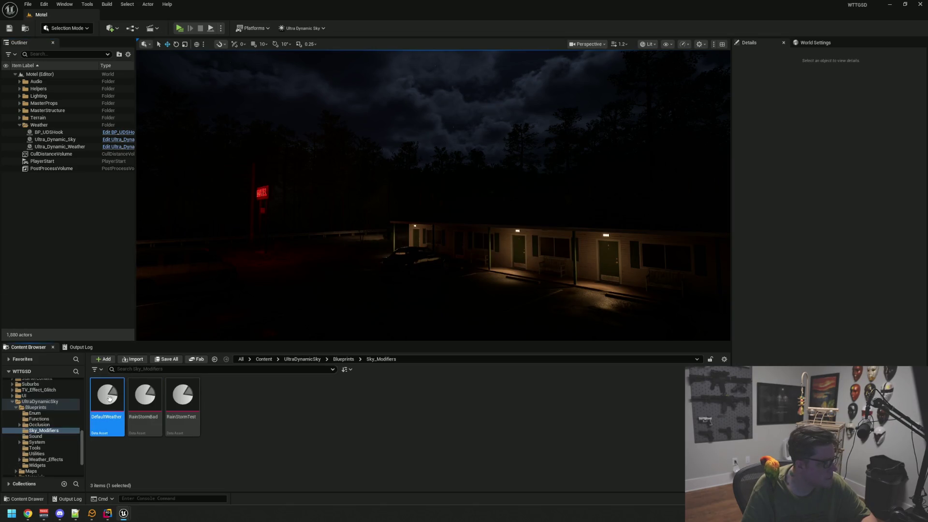
pyautogui.click(302, 28)
pyautogui.click(318, 81)
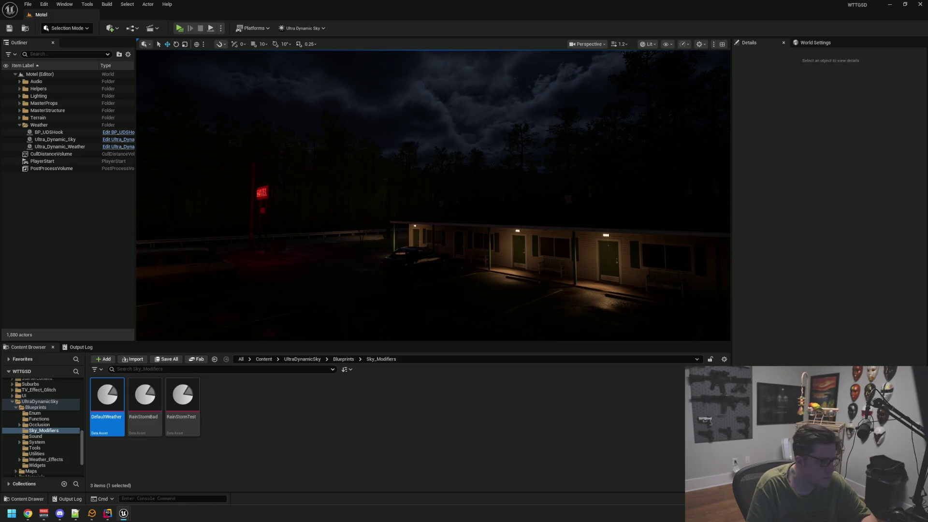
pyautogui.moveTo(271, 262); pyautogui.dragTo(314, 243)
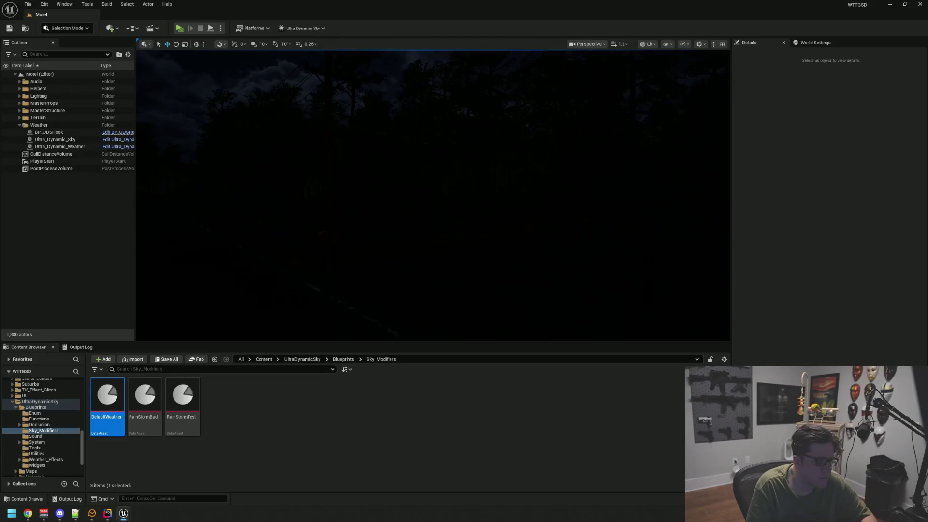
pyautogui.moveTo(234, 245); pyautogui.dragTo(244, 241)
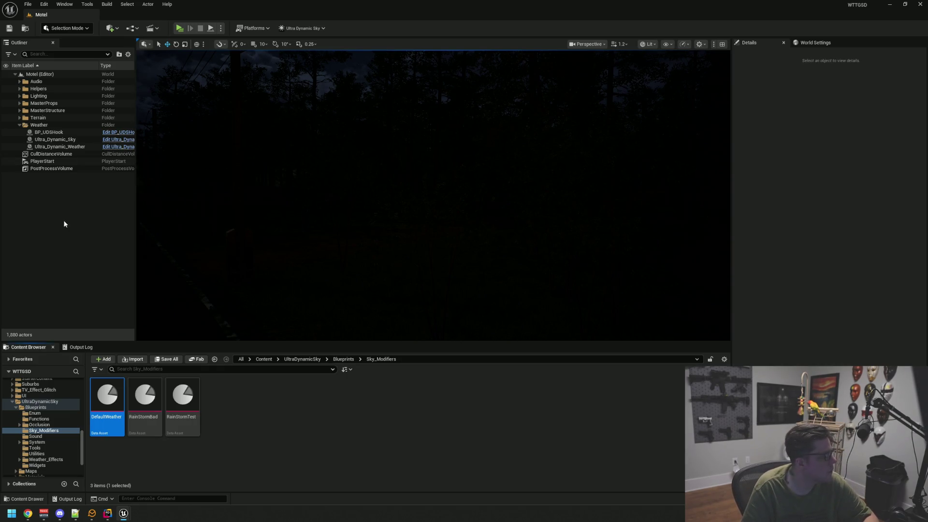
pyautogui.moveTo(515, 256); pyautogui.dragTo(515, 256)
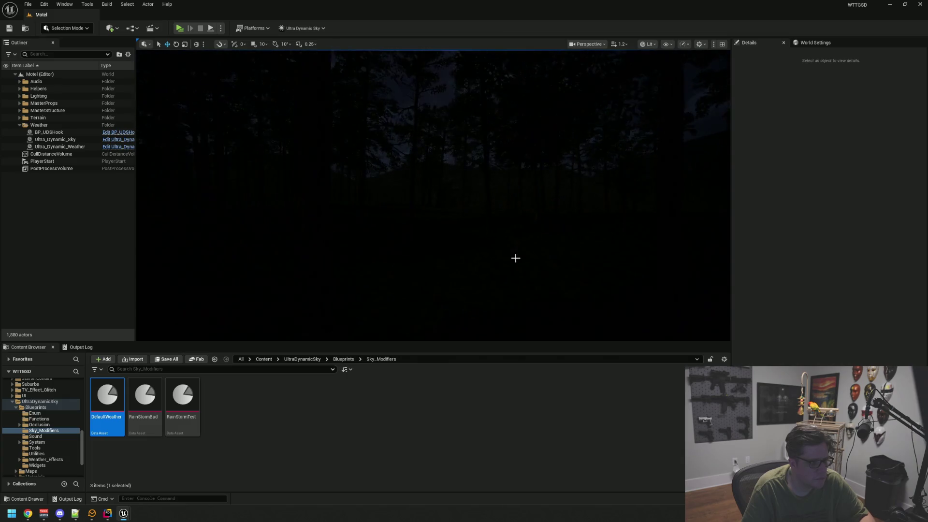
pyautogui.moveTo(420, 246); pyautogui.dragTo(420, 247)
pyautogui.moveTo(344, 187); pyautogui.dragTo(344, 188)
pyautogui.click(185, 24)
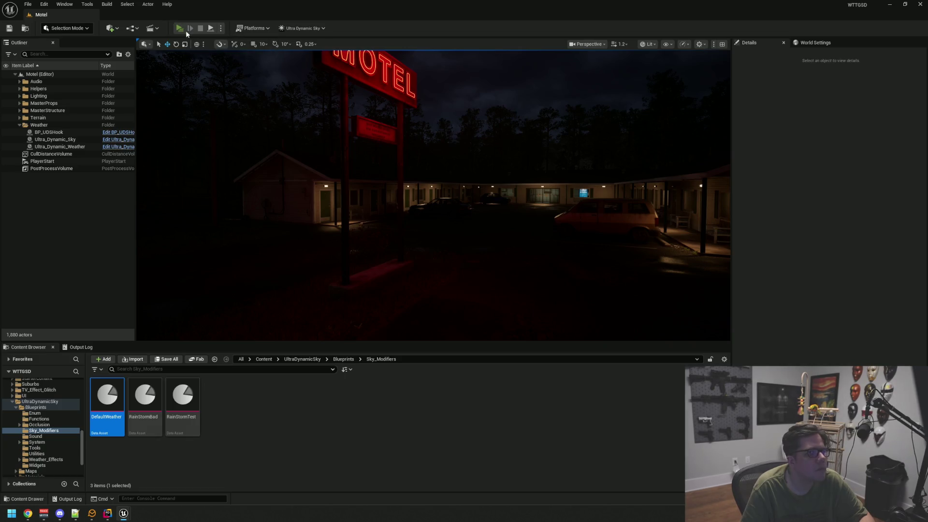
pyautogui.moveTo(383, 259)
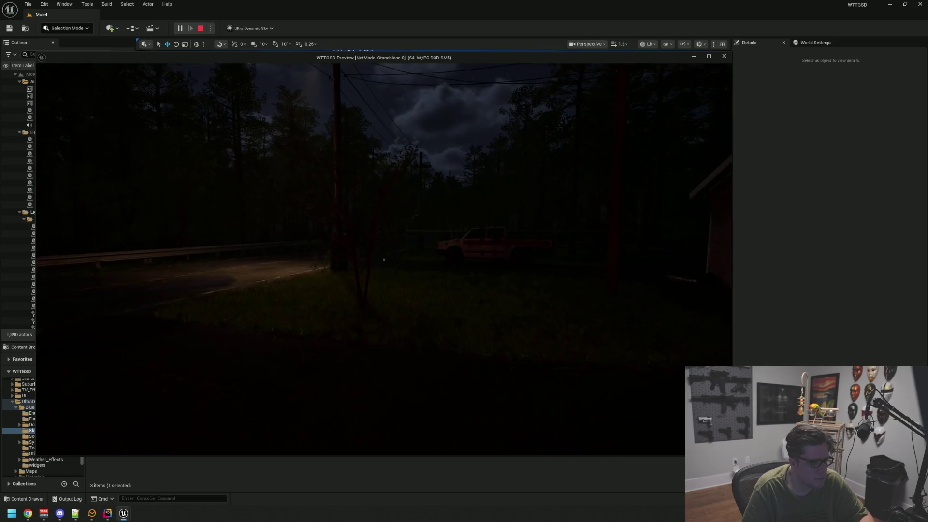
pyautogui.press('w')
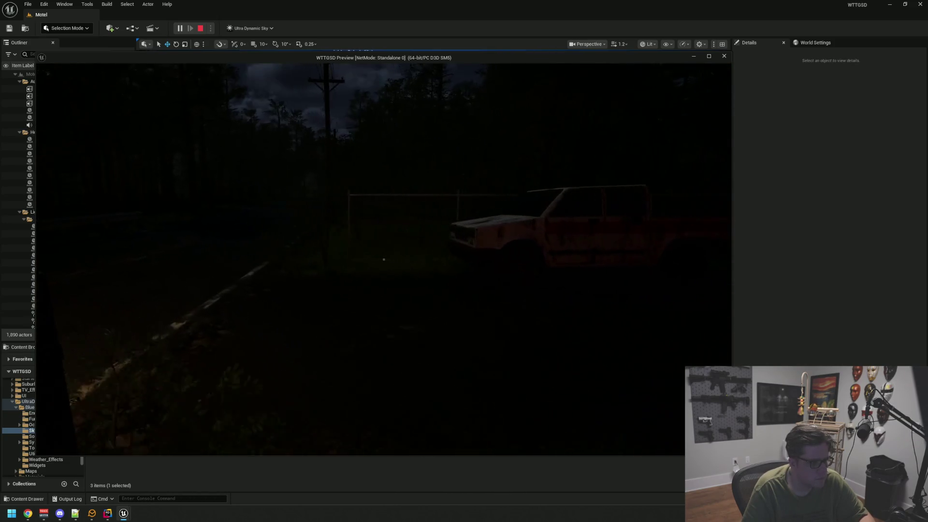
pyautogui.press('Escape')
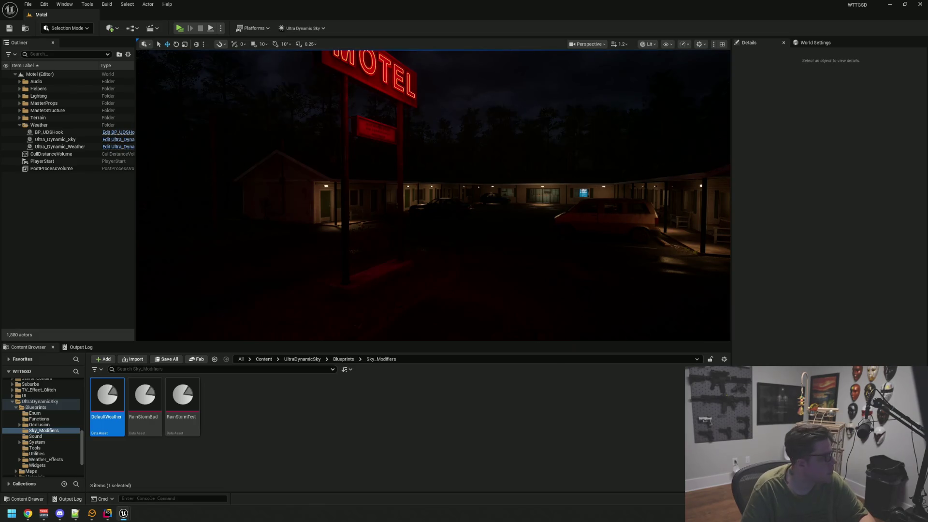
pyautogui.moveTo(386, 218)
pyautogui.mouseDown()
pyautogui.moveTo(396, 194)
pyautogui.moveTo(411, 208)
pyautogui.moveTo(420, 184)
pyautogui.mouseUp()
pyautogui.moveTo(499, 208)
pyautogui.mouseDown()
pyautogui.moveTo(499, 232)
pyautogui.moveTo(500, 209)
pyautogui.mouseUp()
pyautogui.click(180, 29)
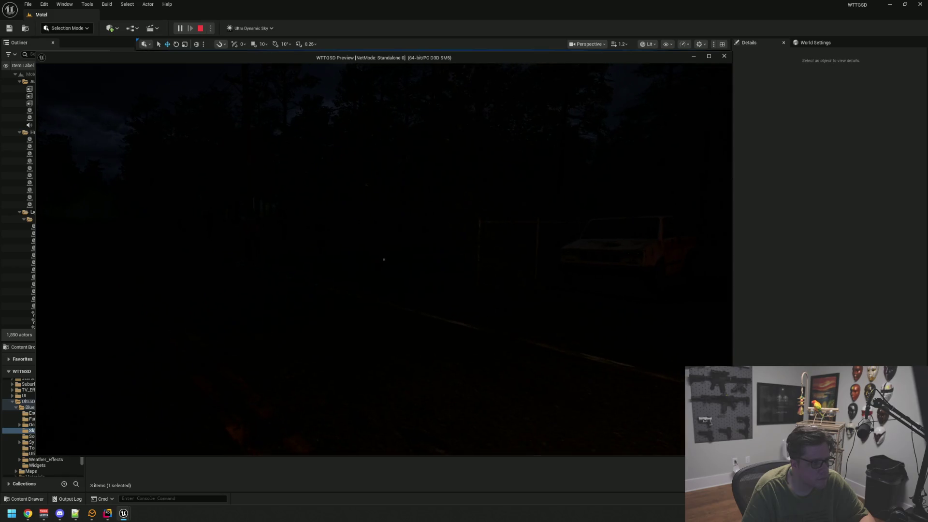
pyautogui.press('Escape')
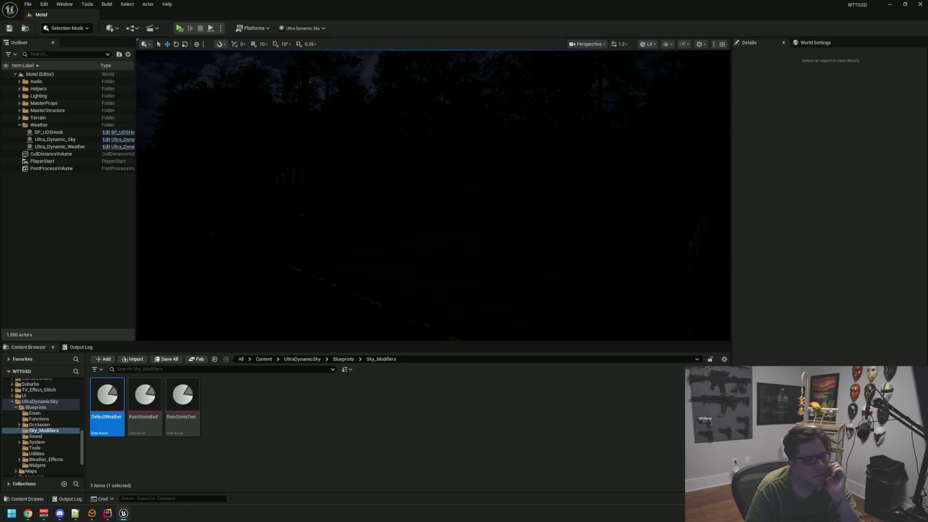
# Step: Replace DefaultWeather with the ThunderStorm asset in Ultra_Dynamic_Weather's Weather property
pyautogui.moveTo(312, 224)
pyautogui.mouseDown()
pyautogui.moveTo(338, 222)
pyautogui.moveTo(319, 222)
pyautogui.mouseUp()
pyautogui.moveTo(399, 218)
pyautogui.mouseDown()
pyautogui.moveTo(432, 214)
pyautogui.moveTo(431, 203)
pyautogui.mouseUp()
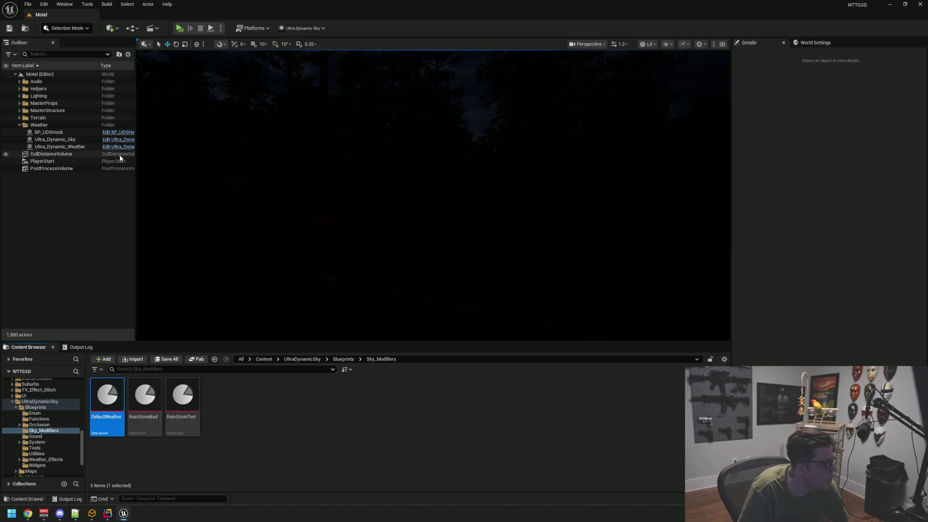
pyautogui.click(81, 148)
pyautogui.click(846, 236)
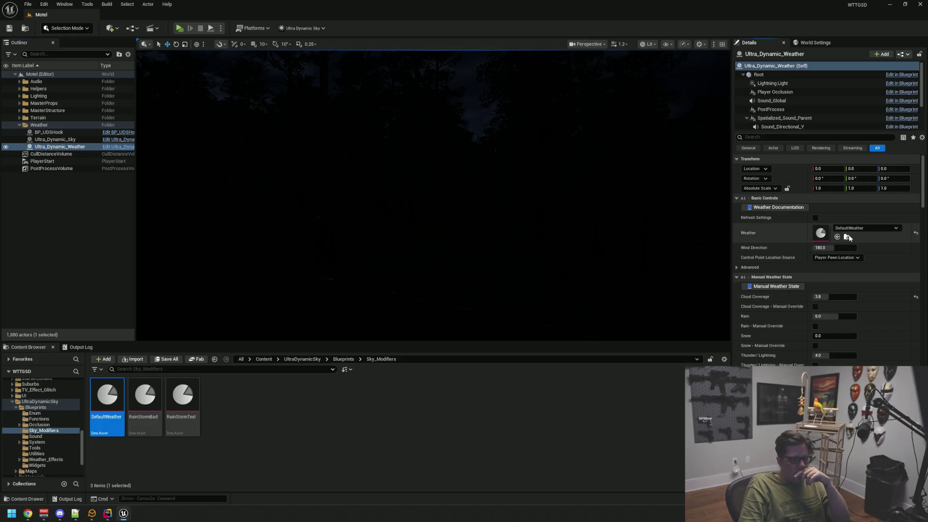
pyautogui.moveTo(221, 399); pyautogui.dragTo(821, 233)
pyautogui.click(104, 266)
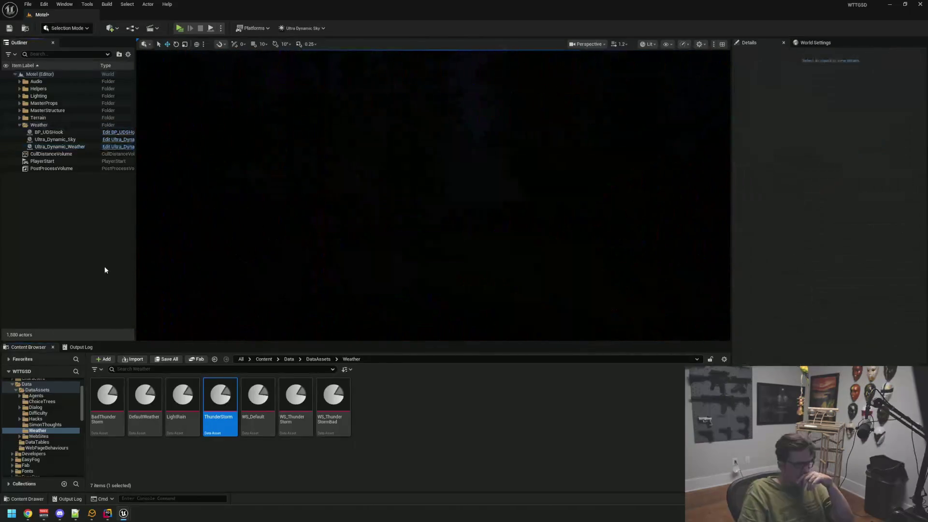
# Step: Look around the motel toward the pole, red truck and tree line to watch the storm
pyautogui.moveTo(431, 257)
pyautogui.mouseDown()
pyautogui.moveTo(418, 250)
pyautogui.moveTo(460, 245)
pyautogui.mouseUp()
pyautogui.scroll(1, 419, 250)
pyautogui.moveTo(524, 244); pyautogui.dragTo(483, 244)
# Step: Revert to the DefaultWeather preset and view the darker scene toward the parked car
pyautogui.click(144, 401)
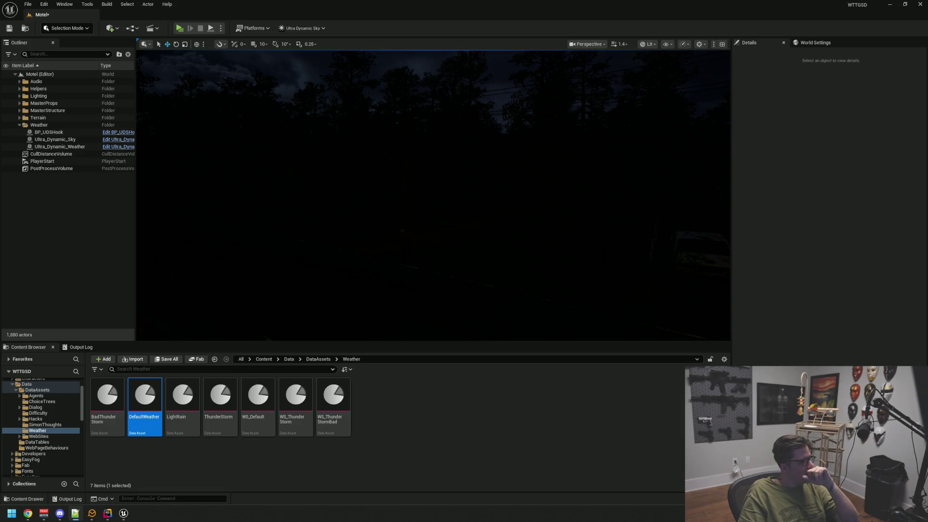
pyautogui.hotkey('alt', 'Tab')
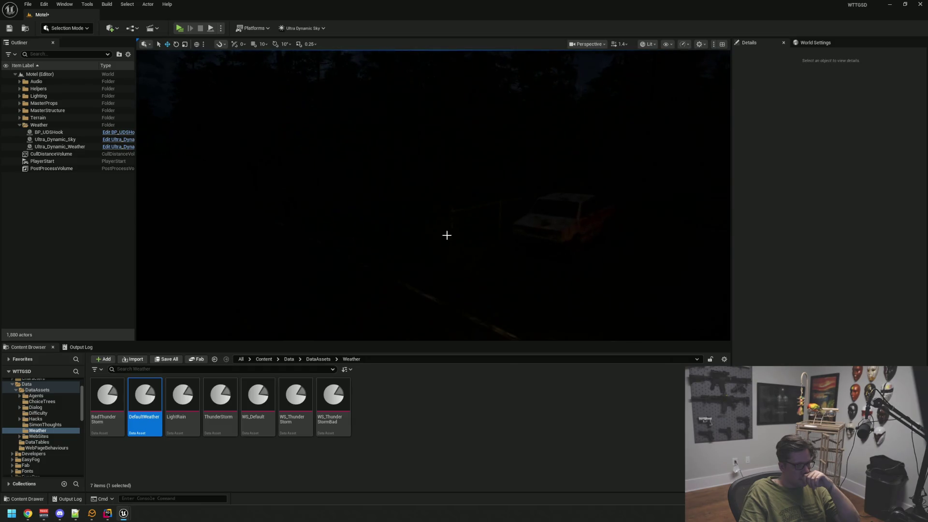
pyautogui.moveTo(435, 230); pyautogui.dragTo(189, 215)
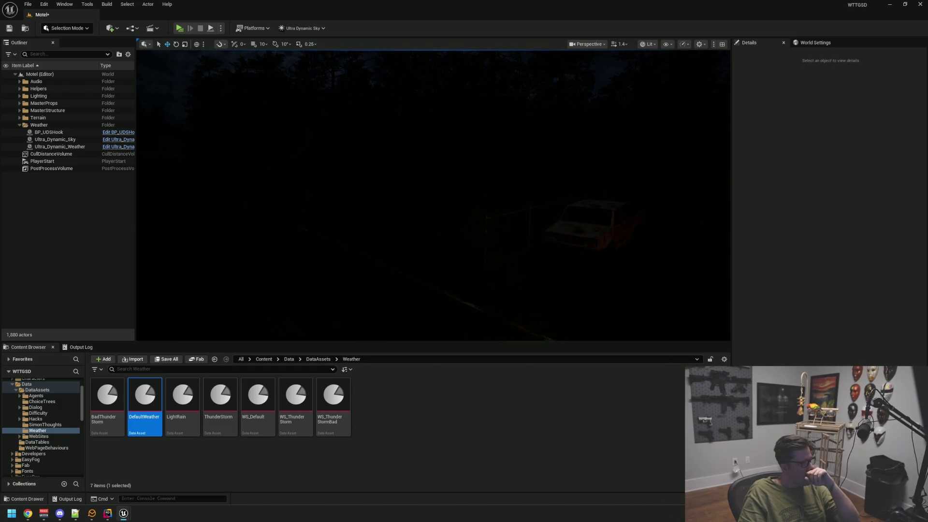
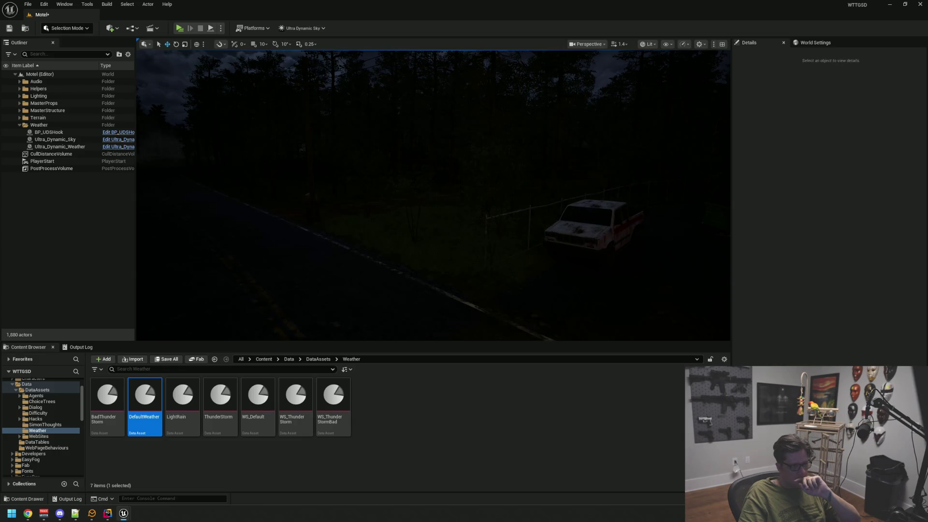
# Step: Frame the motel from the roadside and save the Motel level
pyautogui.moveTo(412, 254)
pyautogui.mouseDown()
pyautogui.moveTo(444, 244)
pyautogui.moveTo(412, 254)
pyautogui.moveTo(447, 251)
pyautogui.mouseUp()
pyautogui.moveTo(309, 241); pyautogui.dragTo(308, 242)
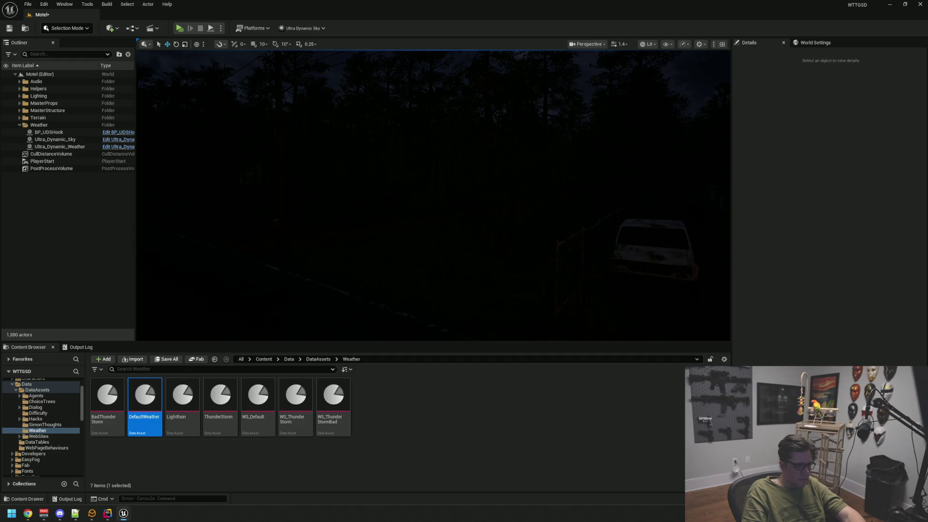
pyautogui.moveTo(308, 218)
pyautogui.mouseDown()
pyautogui.moveTo(377, 220)
pyautogui.moveTo(405, 191)
pyautogui.moveTo(406, 213)
pyautogui.moveTo(396, 215)
pyautogui.moveTo(358, 213)
pyautogui.moveTo(340, 189)
pyautogui.moveTo(302, 209)
pyautogui.mouseUp()
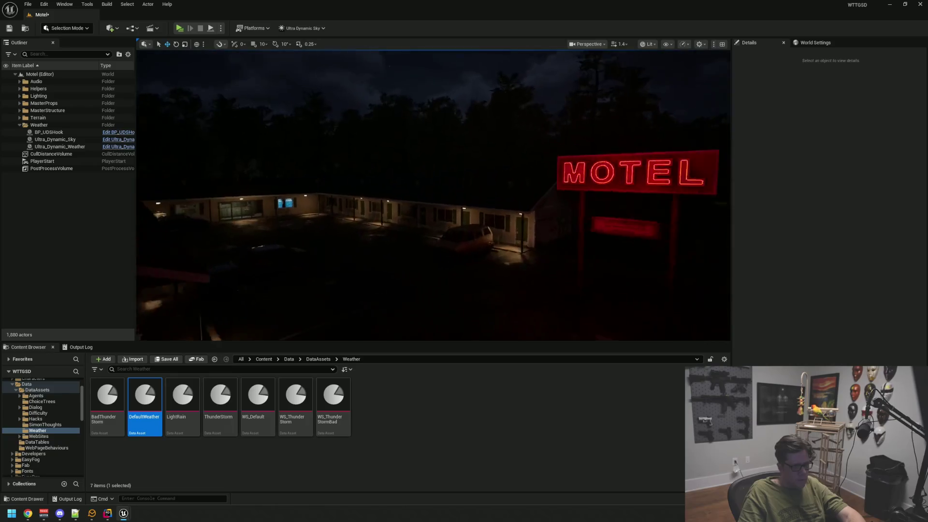
pyautogui.hotkey('ctrl', 's')
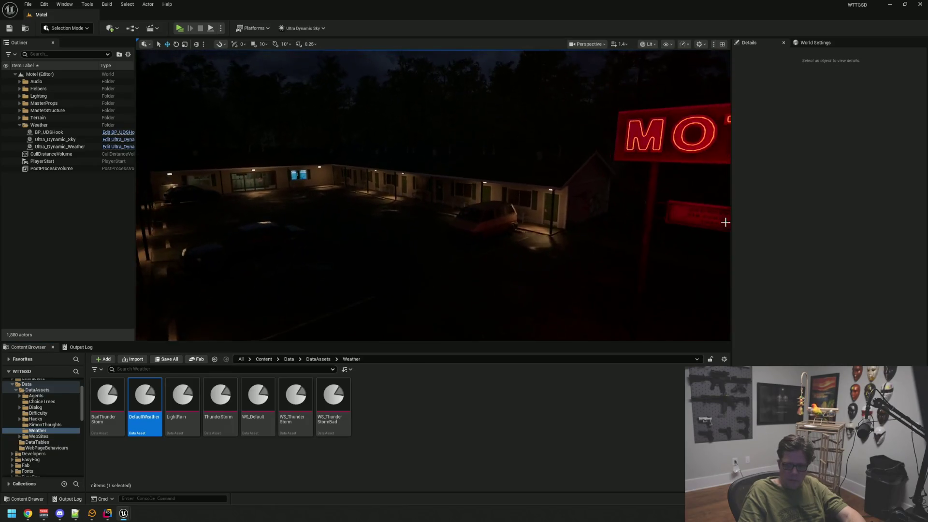
# Step: Fly down to the motel at ground level and launch a Standalone play preview
pyautogui.hotkey('alt', 'Tab')
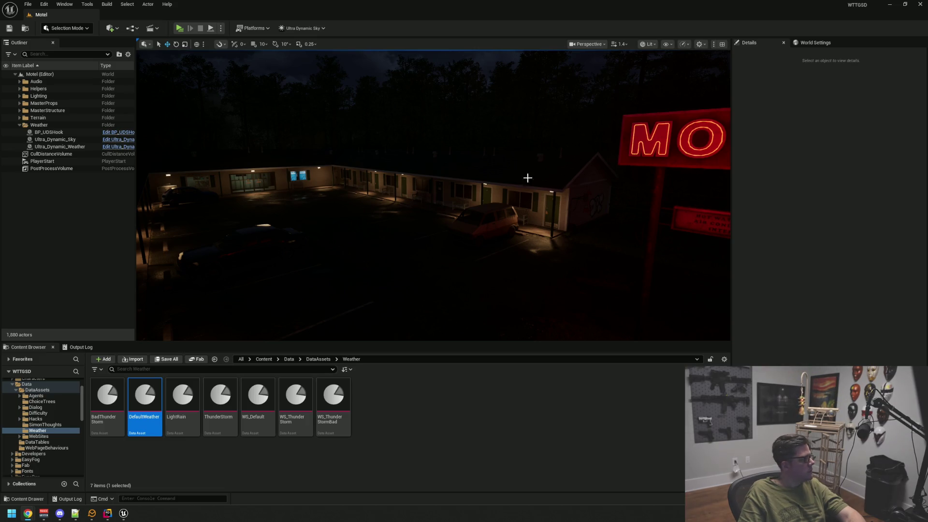
pyautogui.scroll(-3, 483, 194)
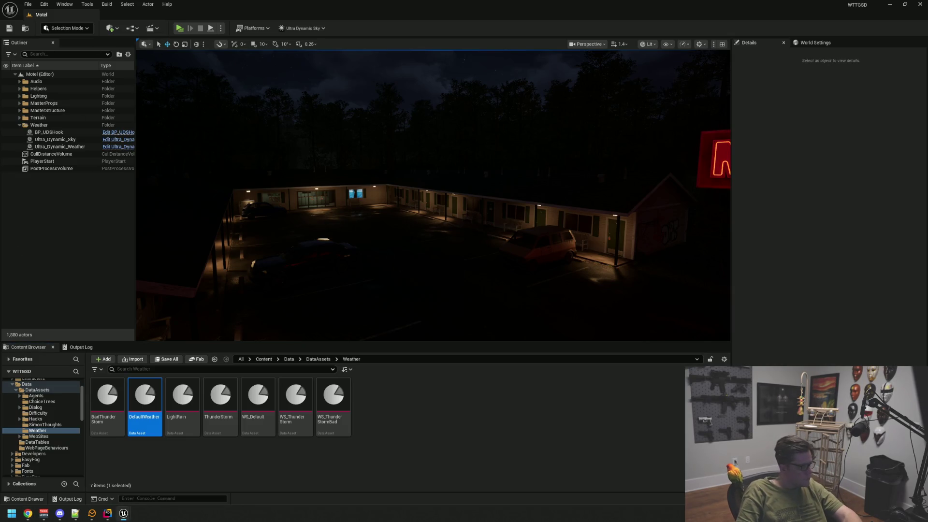
pyautogui.moveTo(208, 136); pyautogui.dragTo(217, 145)
pyautogui.moveTo(309, 124); pyautogui.dragTo(348, 137)
pyautogui.click(179, 28)
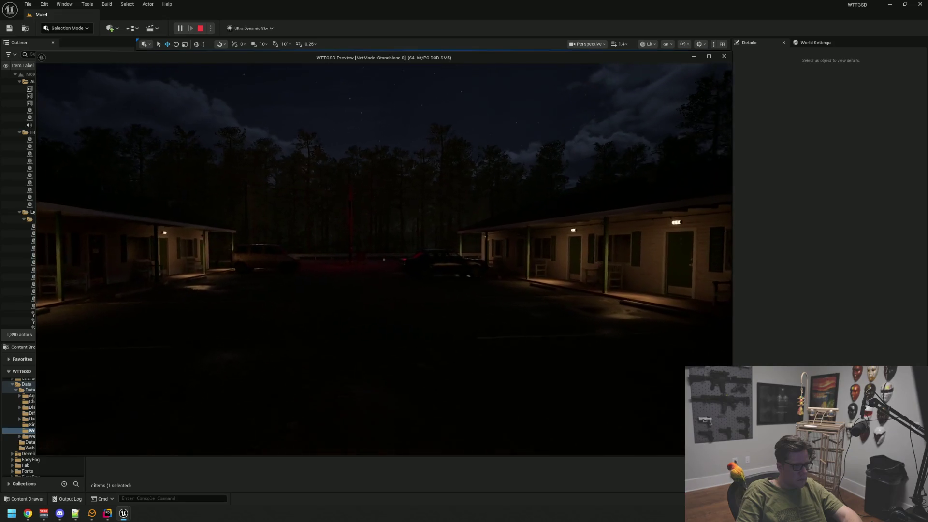
# Step: Stop the preview and refresh Ultra_Dynamic_Weather's settings (DefaultWeather, rain 6.0)
pyautogui.press('Escape')
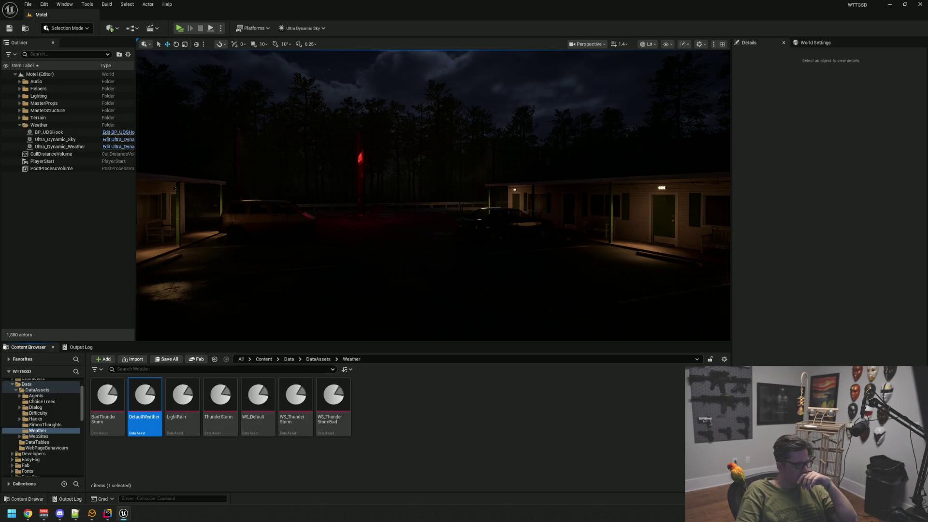
pyautogui.click(53, 146)
pyautogui.click(815, 218)
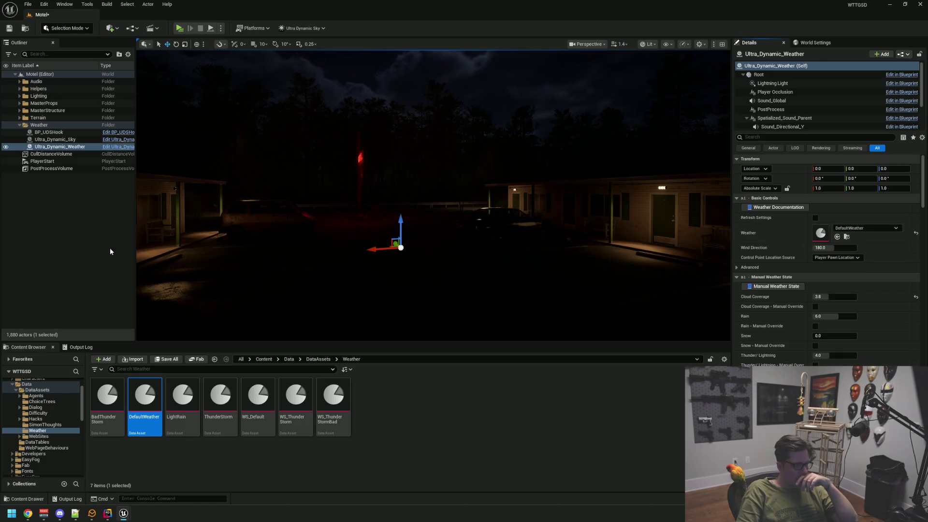
# Step: Deselect the weather actor and run a quick play preview of the night motel
pyautogui.press('Escape')
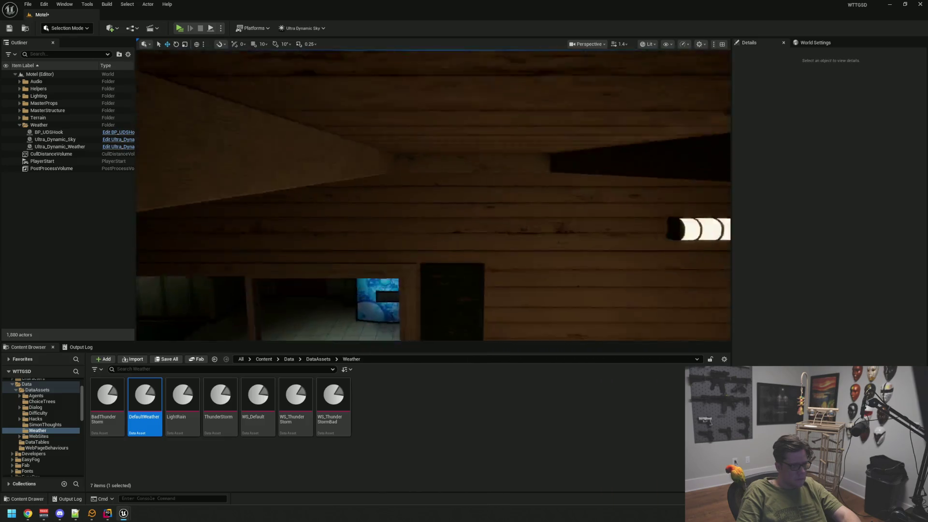
pyautogui.click(179, 30)
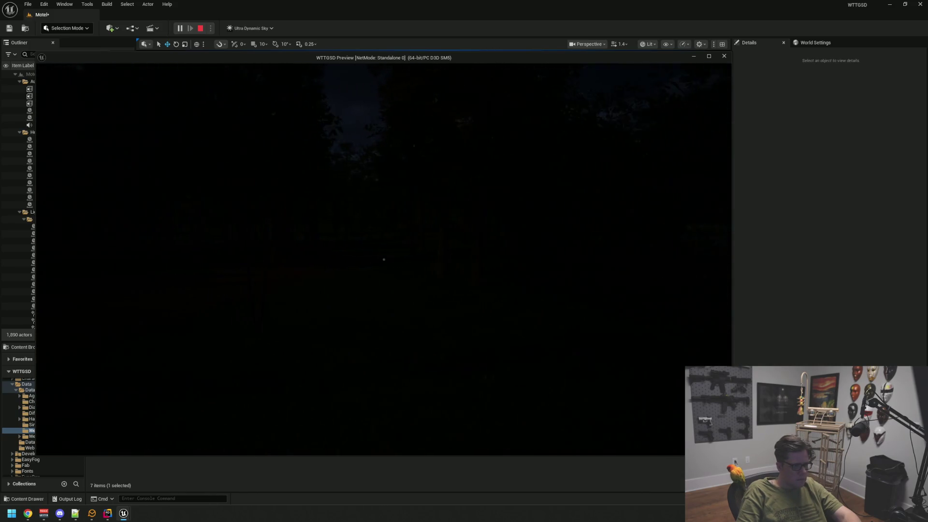
pyautogui.press('Escape')
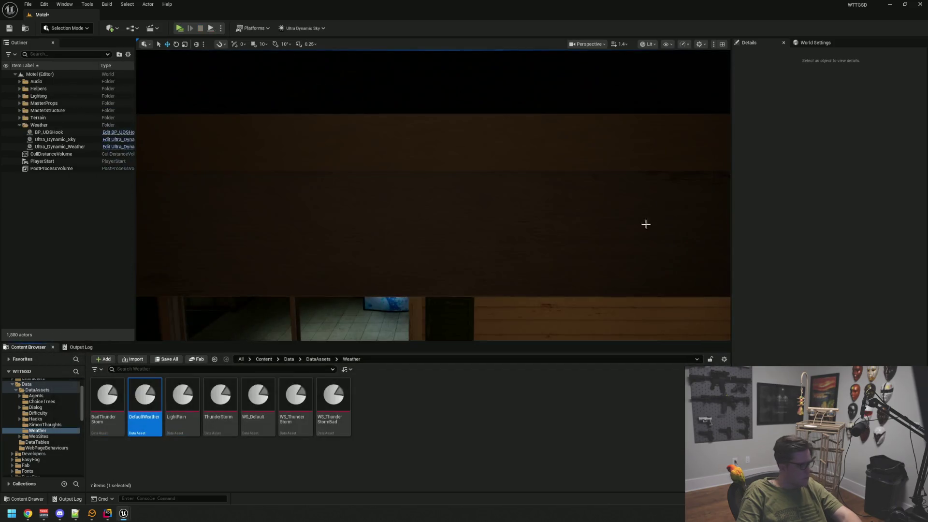
# Step: Fly out of the motel interior, save the Motel map, and select Ultra_Dynamic_Sky
pyautogui.moveTo(518, 217); pyautogui.dragTo(518, 217)
pyautogui.hotkey('ctrl', 's')
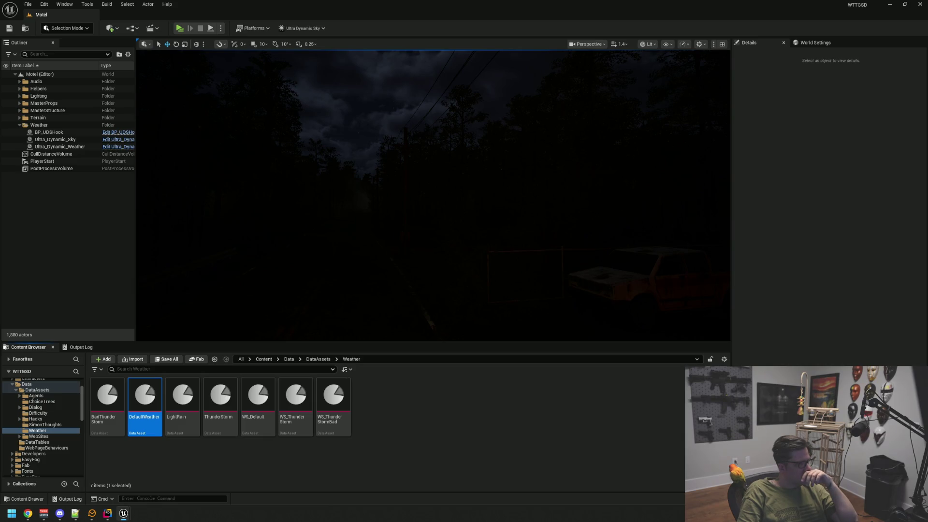
pyautogui.click(58, 139)
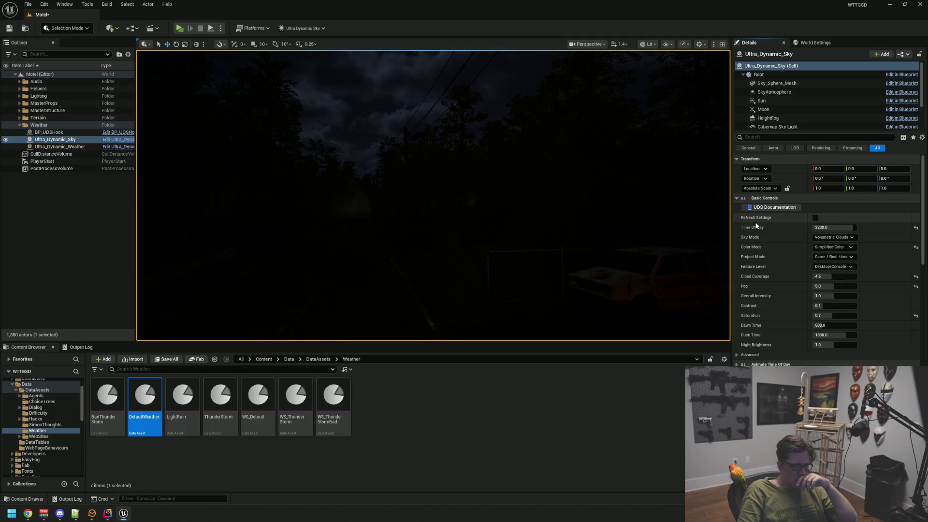
# Step: Refresh Ultra_Dynamic_Weather's settings, clear the selection, and save the Motel map
pyautogui.click(92, 147)
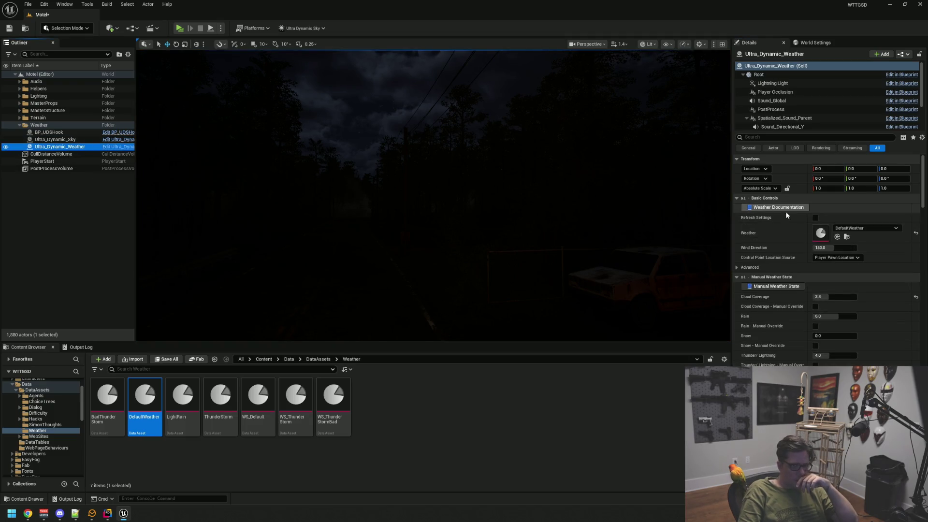
pyautogui.click(814, 218)
pyautogui.click(79, 213)
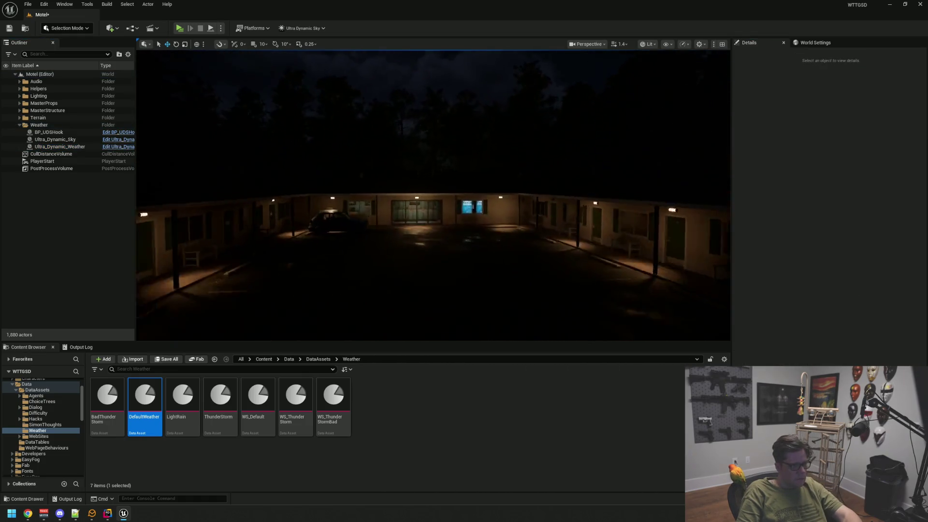
pyautogui.hotkey('ctrl', 's')
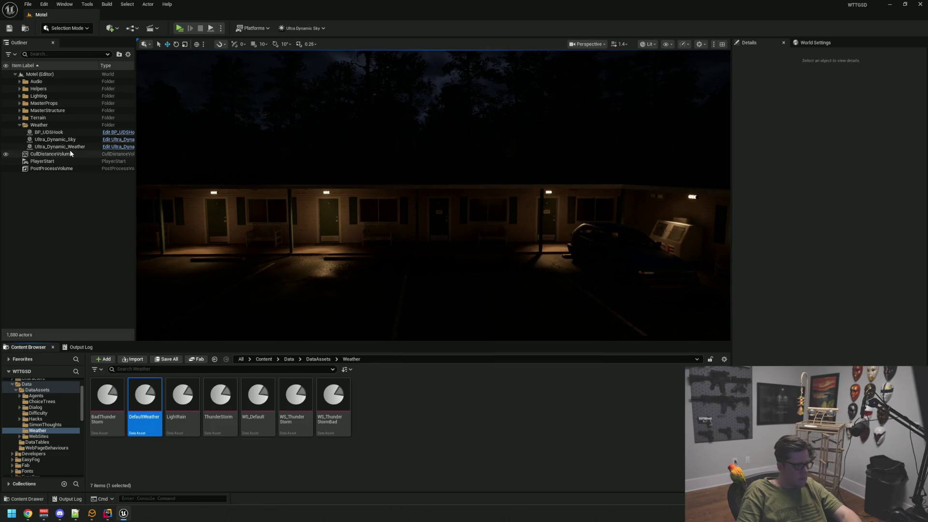
pyautogui.click(70, 154)
pyautogui.click(85, 251)
pyautogui.doubleClick(152, 397)
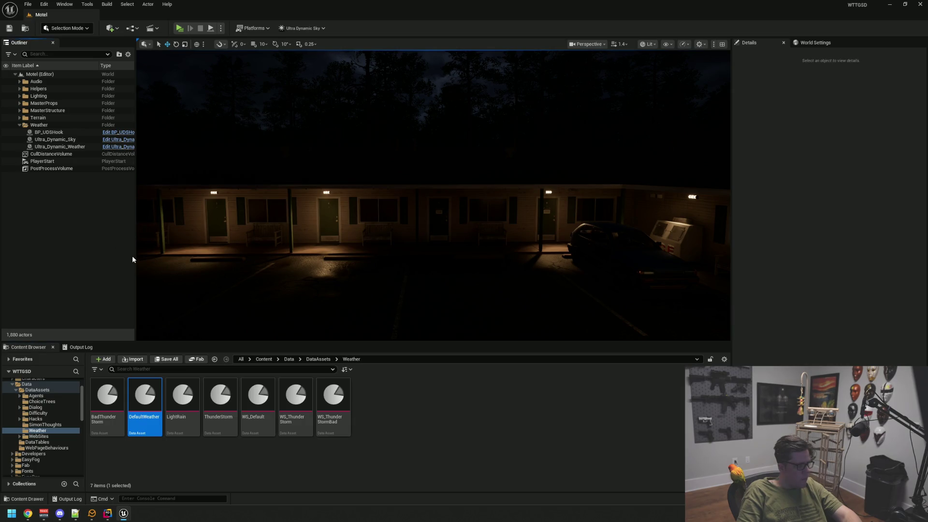
# Step: Play-test walking toward the red pickup truck, then stop and close the editor
pyautogui.hotkey('alt', 'p')
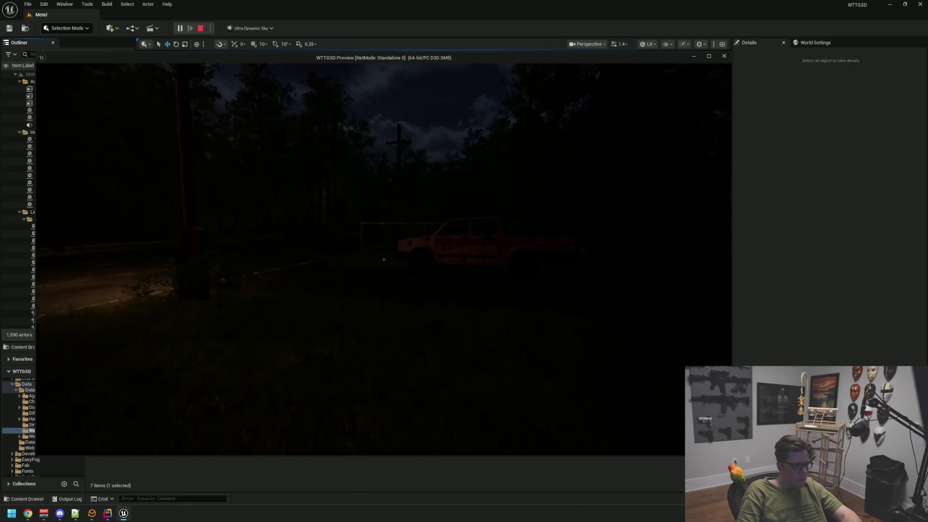
pyautogui.press('w')
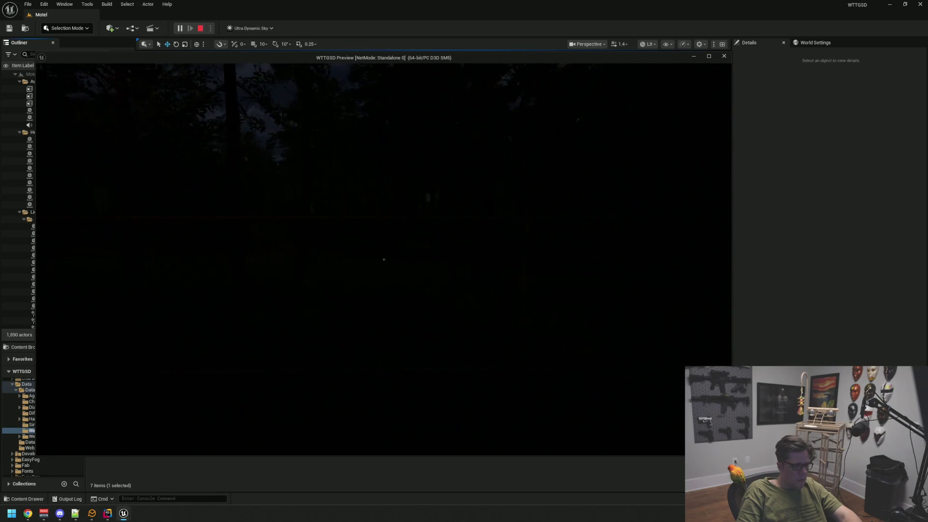
pyautogui.press('Escape')
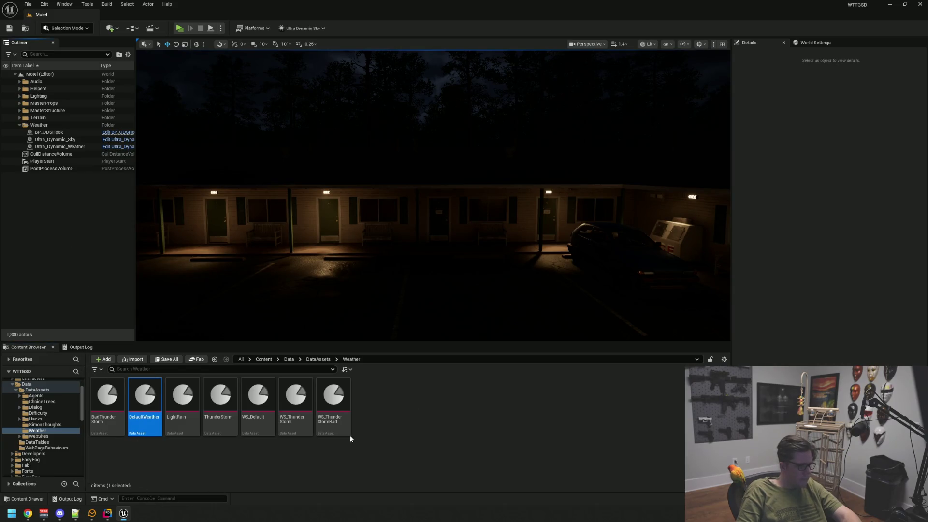
pyautogui.click(919, 4)
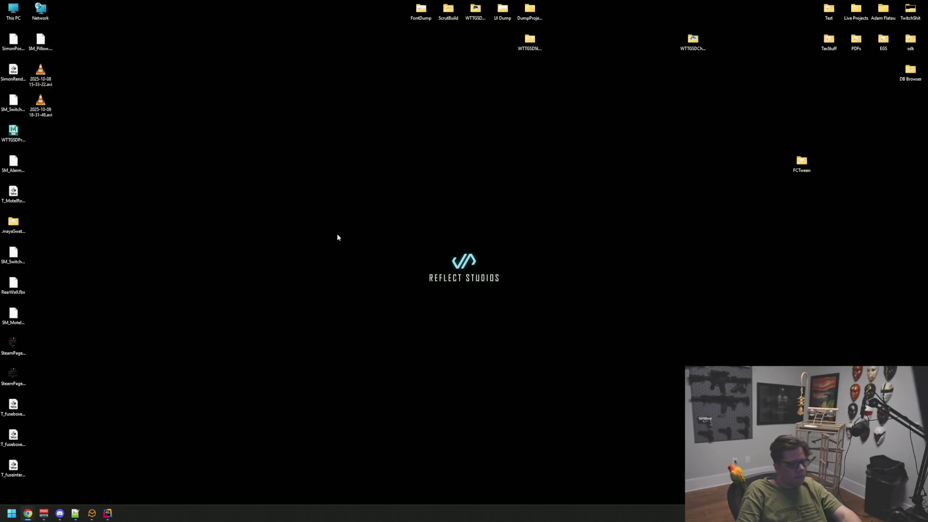
# Step: Launch GitHub Desktop from the Windows search
pyautogui.press('super')
pyautogui.write('github')
pyautogui.press('Return')
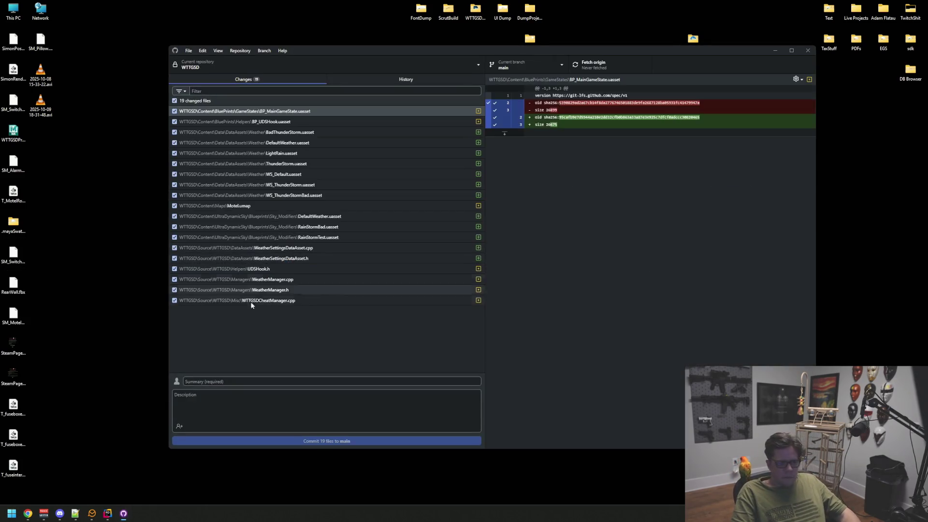
# Step: Commit the 19 changed files to main with summary 'qq' and description 'qqqq', then close GitHub Desktop
pyautogui.click(193, 381)
pyautogui.write('qq')
pyautogui.click(248, 404)
pyautogui.write('qqqq')
pyautogui.click(313, 441)
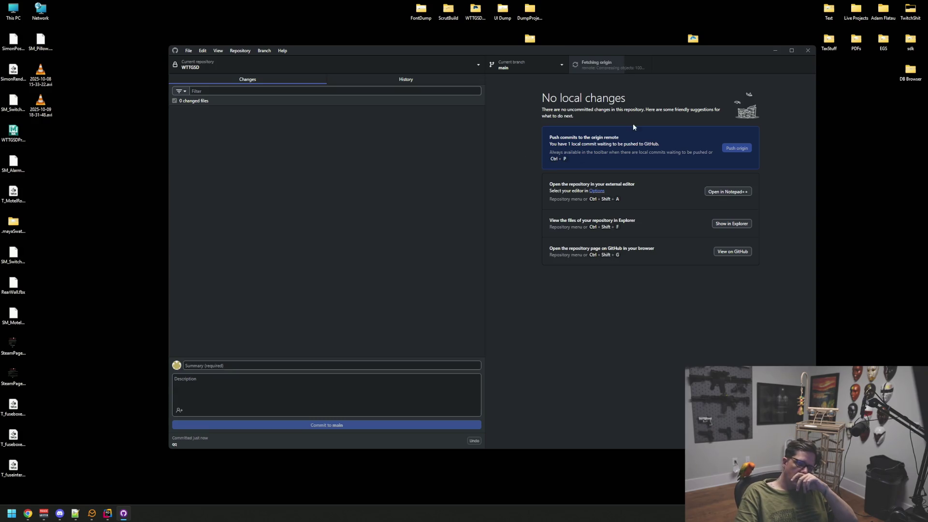
pyautogui.click(802, 53)
pyautogui.click(108, 512)
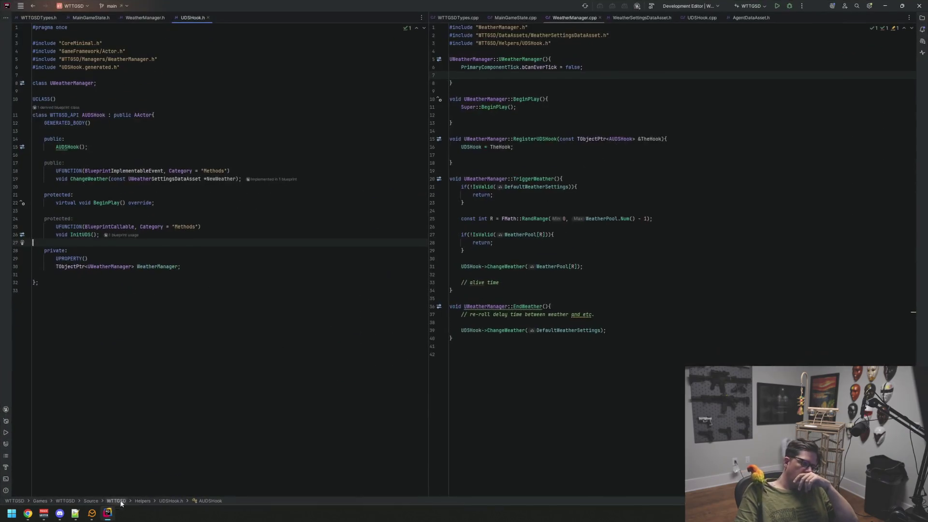
# Step: Build and relaunch the Unreal editor from Rider with WeatherManager.cpp open
pyautogui.click(681, 241)
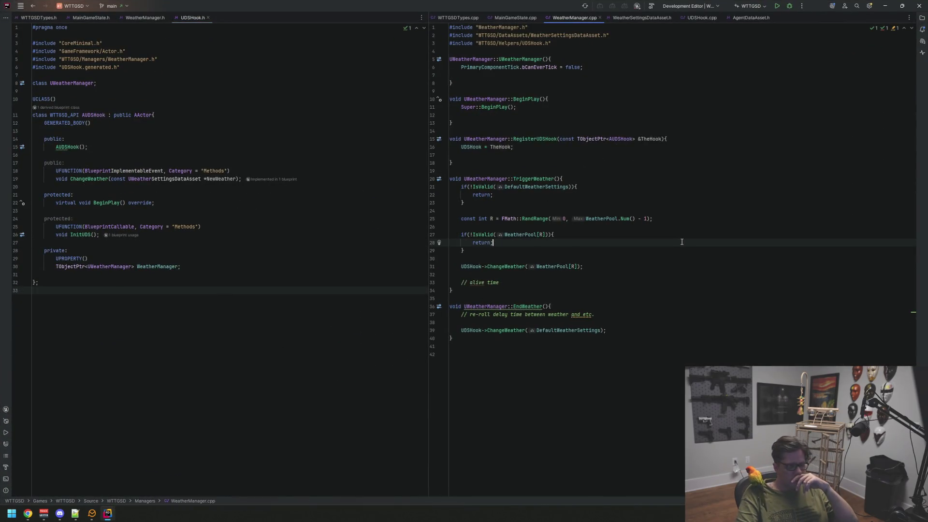
pyautogui.click(778, 8)
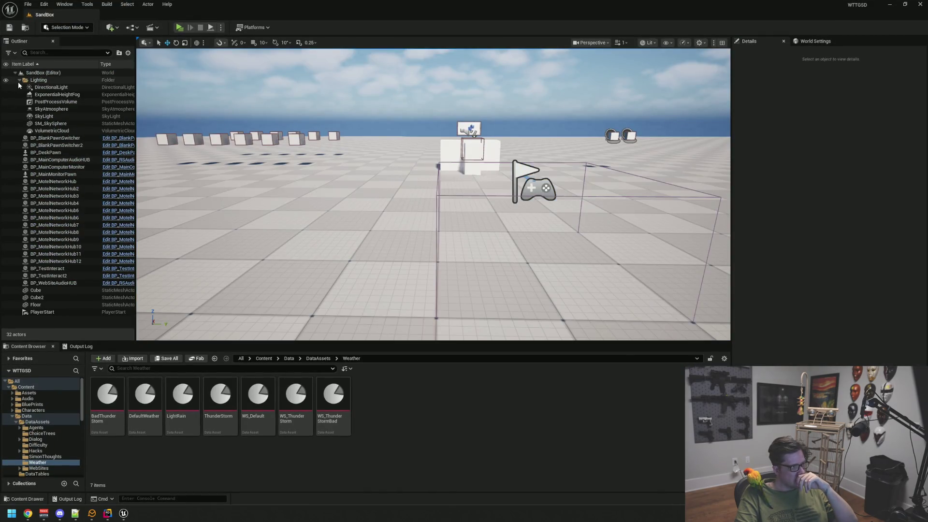
# Step: Load the Motel map from Content > Maps and switch the viewport to Game View
pyautogui.click(19, 80)
pyautogui.moveTo(352, 268); pyautogui.dragTo(262, 310)
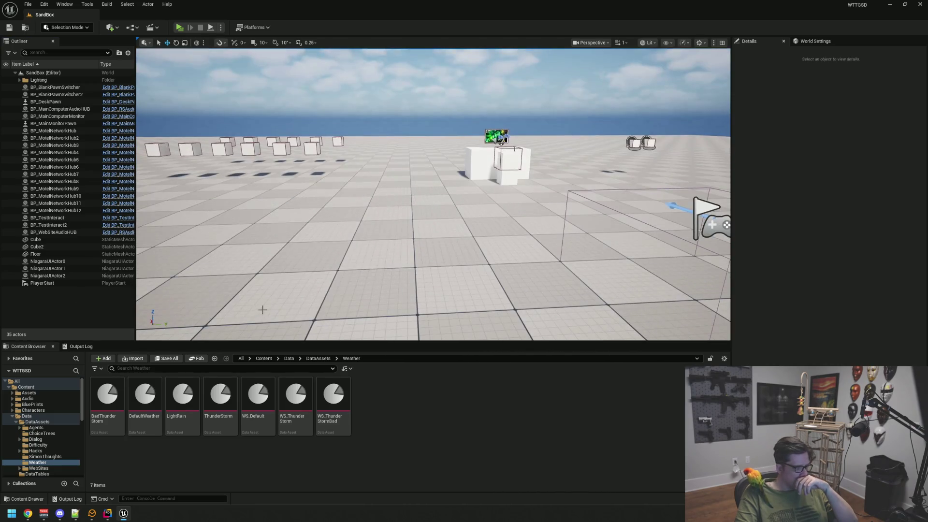
pyautogui.scroll(-3, 71, 411)
pyautogui.scroll(-3, 54, 425)
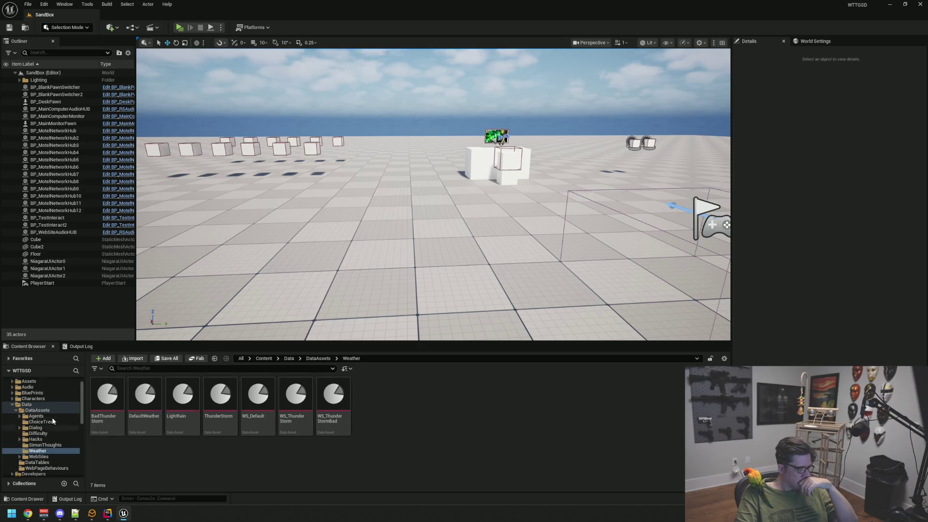
pyautogui.click(43, 422)
pyautogui.doubleClick(219, 401)
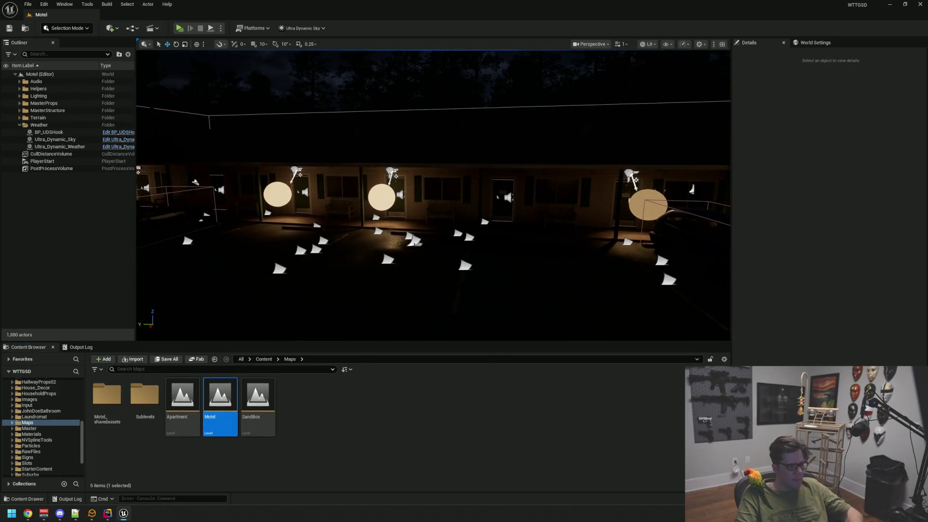
pyautogui.press('g')
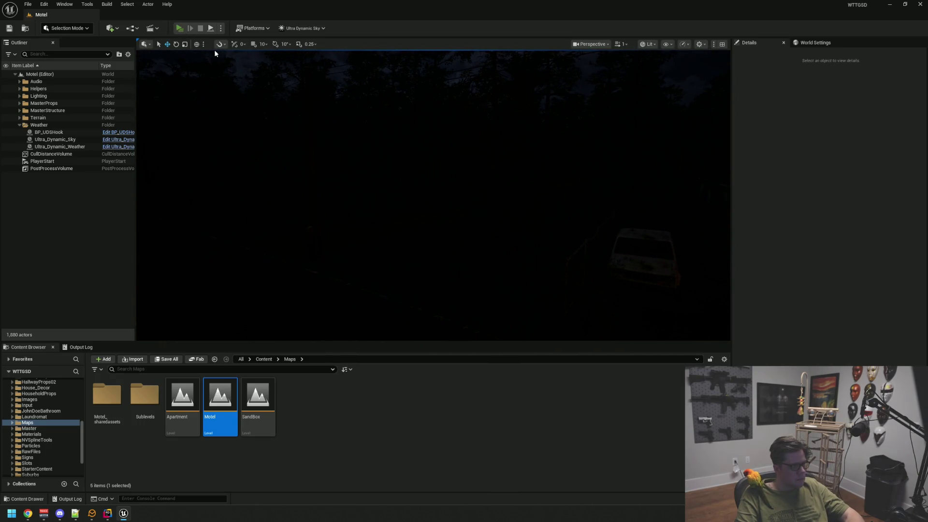
# Step: Start a play preview and walk toward the red truck, then back to the MOTEL sign
pyautogui.hotkey('alt', 'p')
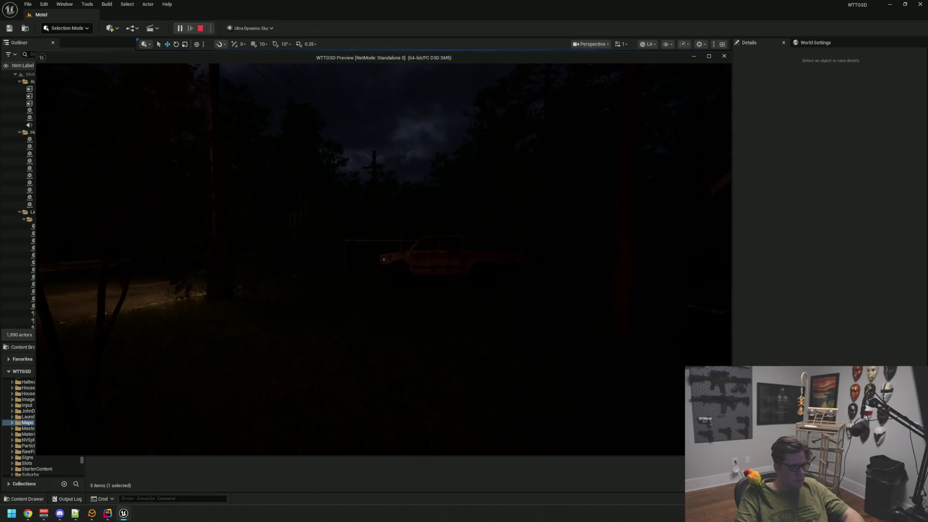
pyautogui.press('w')
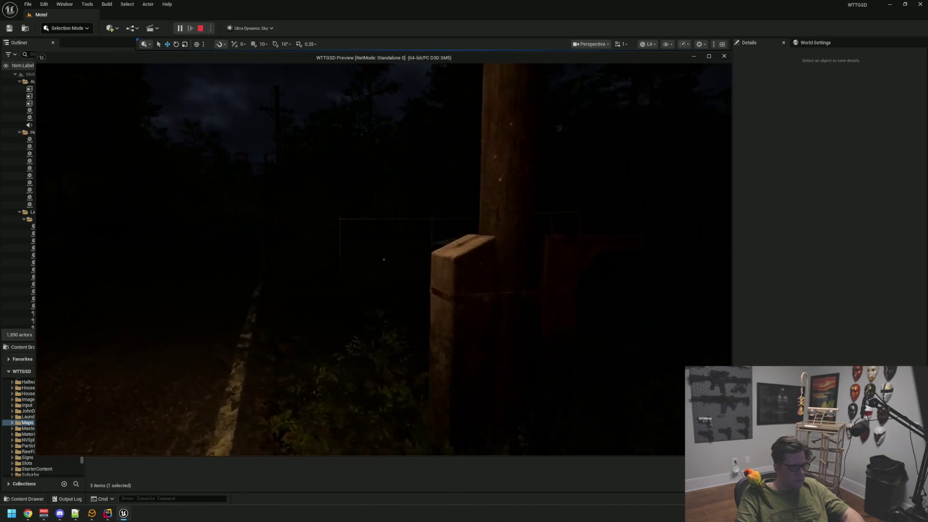
pyautogui.press('s')
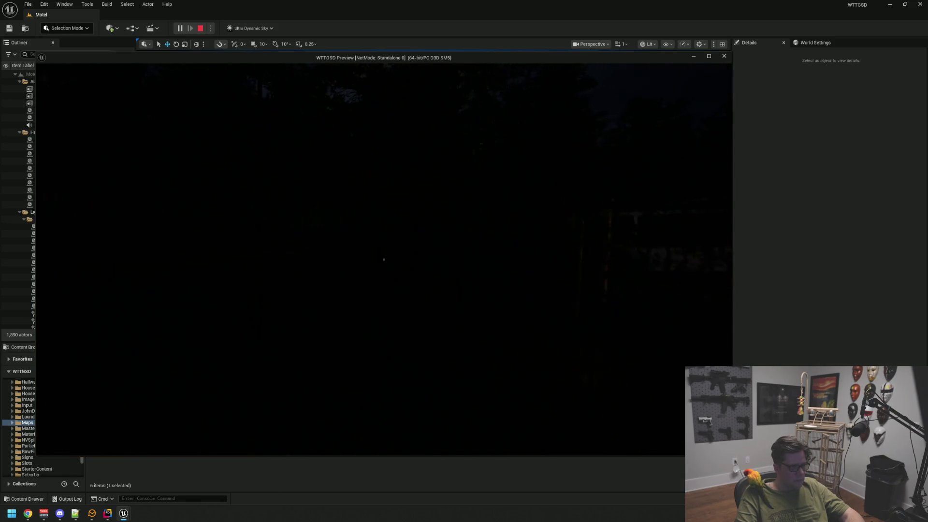
pyautogui.press('s')
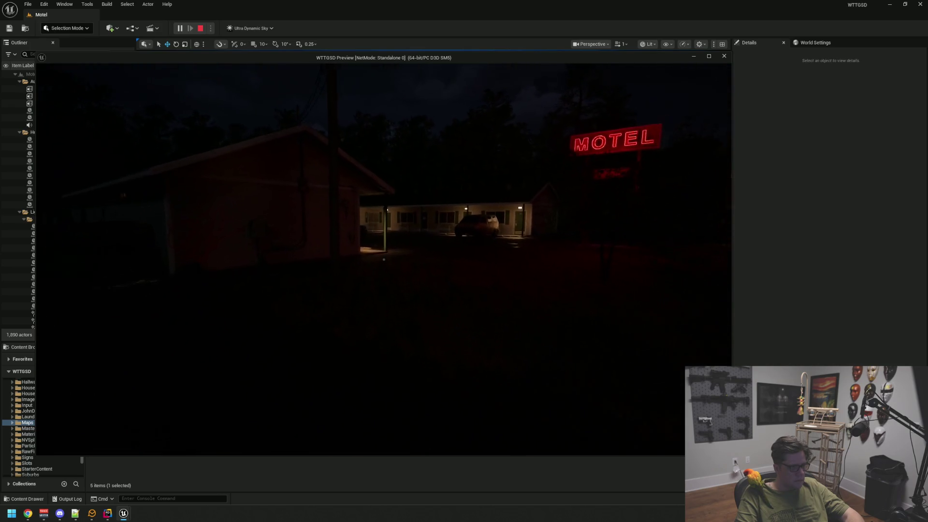
pyautogui.press('w')
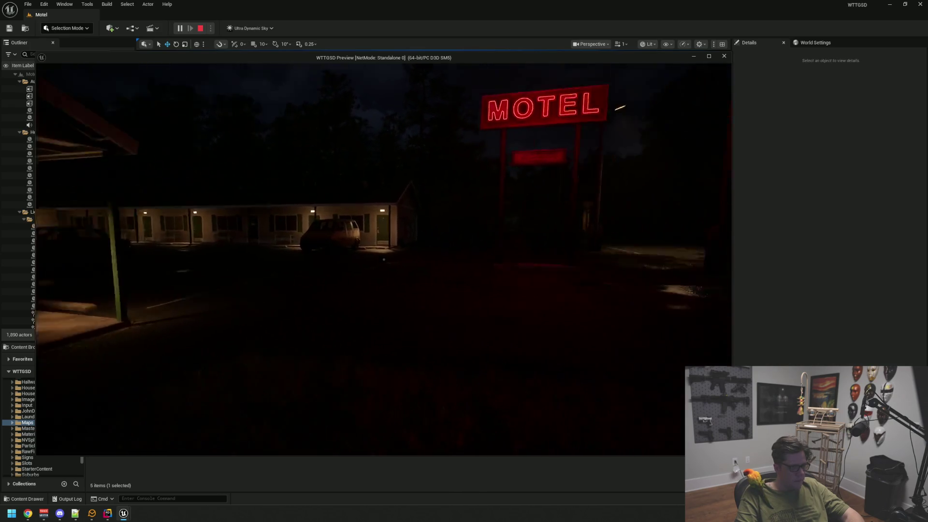
# Step: Walk through the office, opening the Private and Electrical Room doors, then stop play and select Ultra_Dynamic_Weather
pyautogui.moveTo(384, 259)
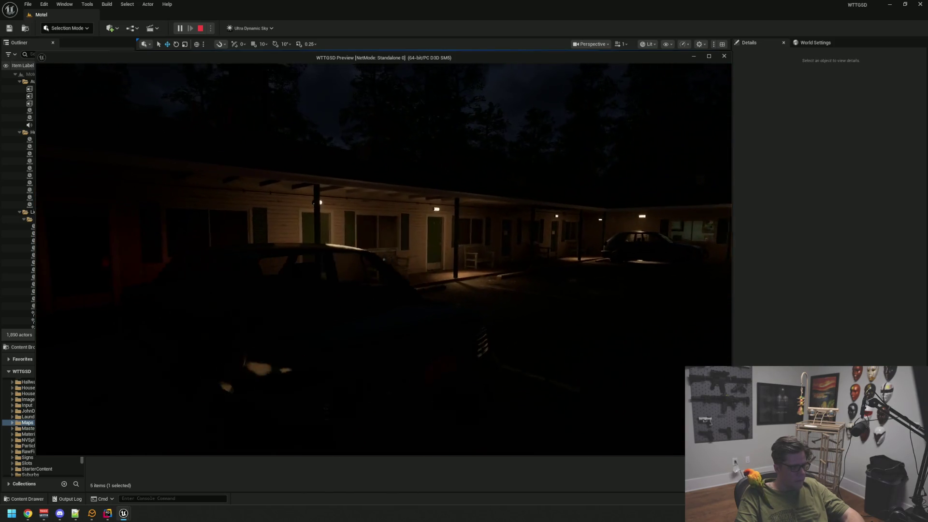
pyautogui.press('w')
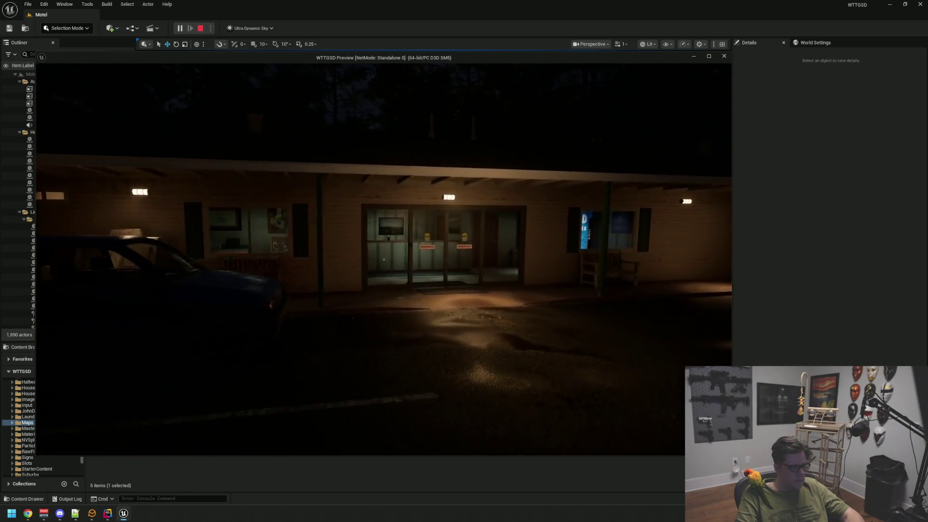
pyautogui.press('w')
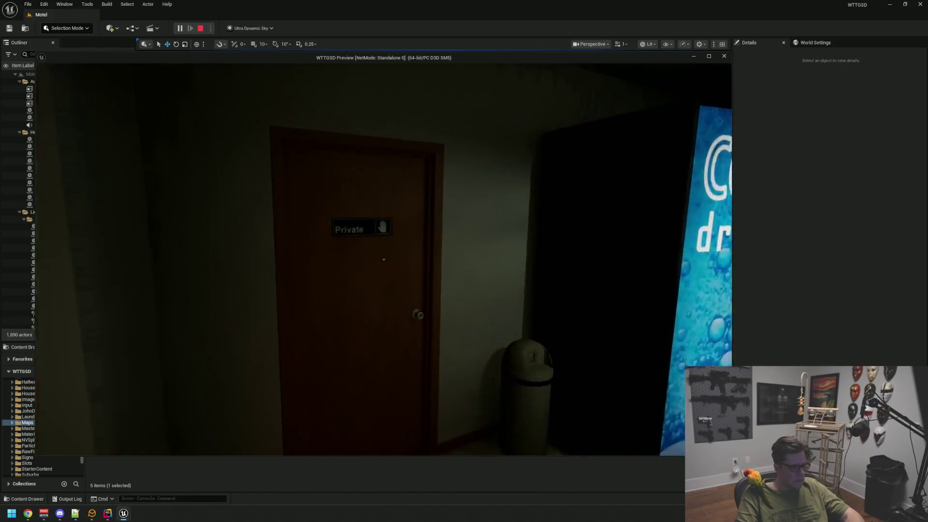
pyautogui.click(384, 260)
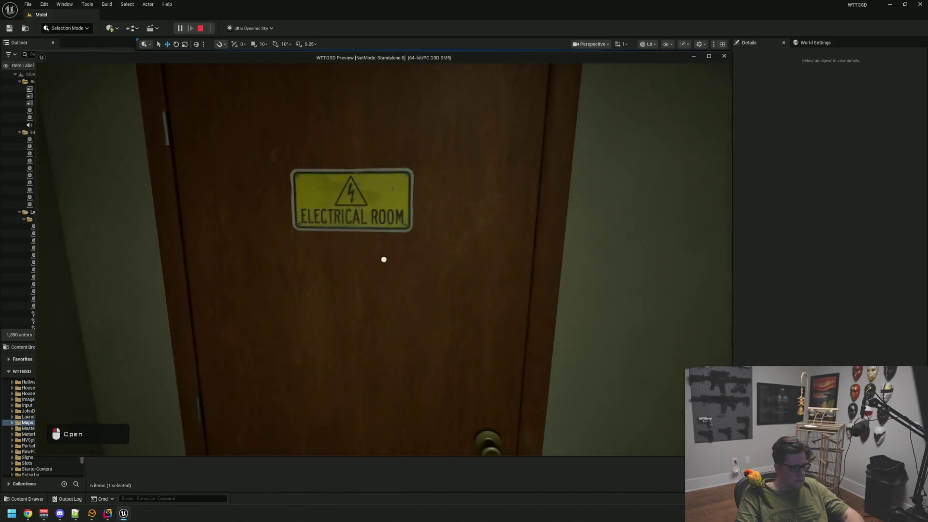
pyautogui.click(383, 260)
pyautogui.press('w')
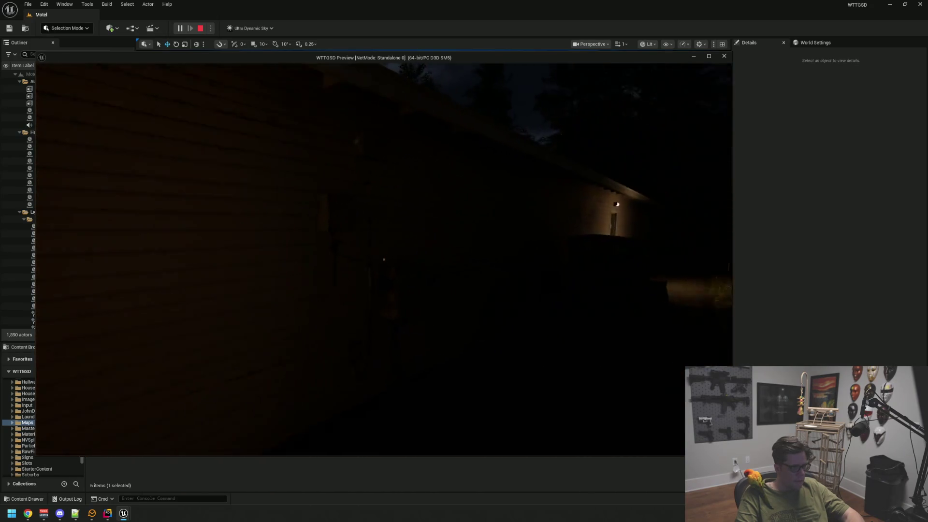
pyautogui.press('w')
pyautogui.press('Escape')
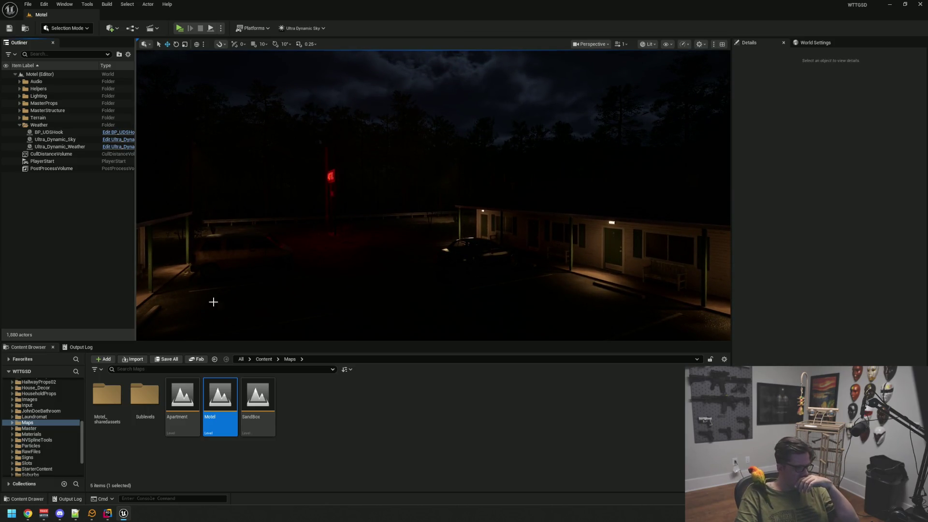
pyautogui.click(68, 147)
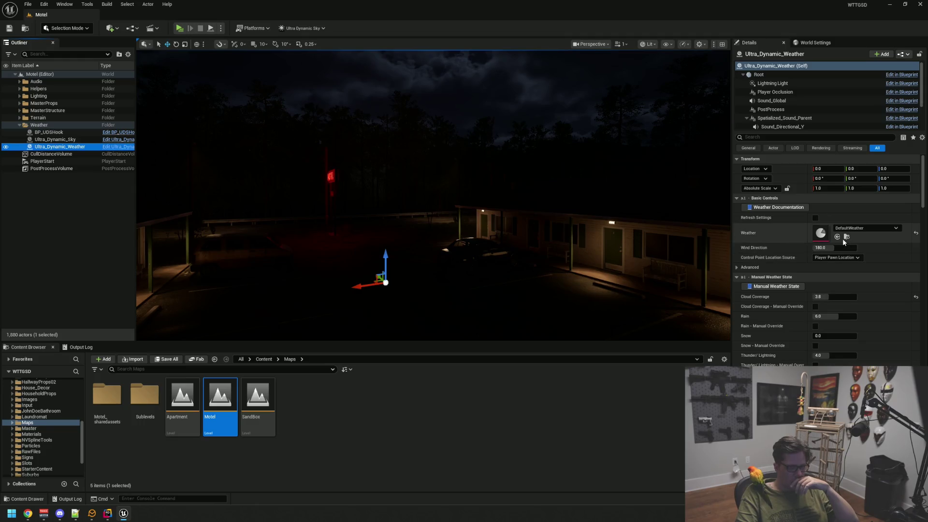
# Step: Assign the BadThunderStorm preset to the weather actor's Weather slot and deselect it
pyautogui.click(846, 238)
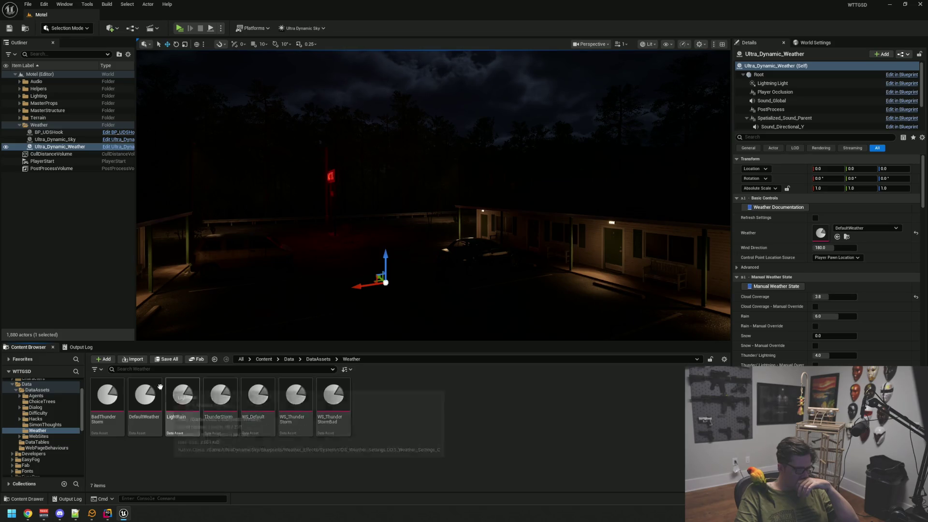
pyautogui.moveTo(114, 392); pyautogui.dragTo(817, 233)
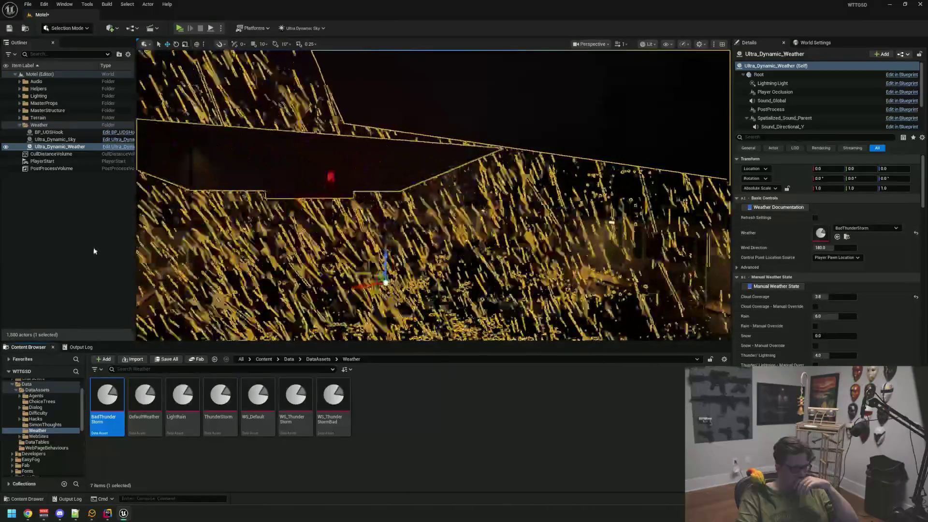
pyautogui.click(191, 251)
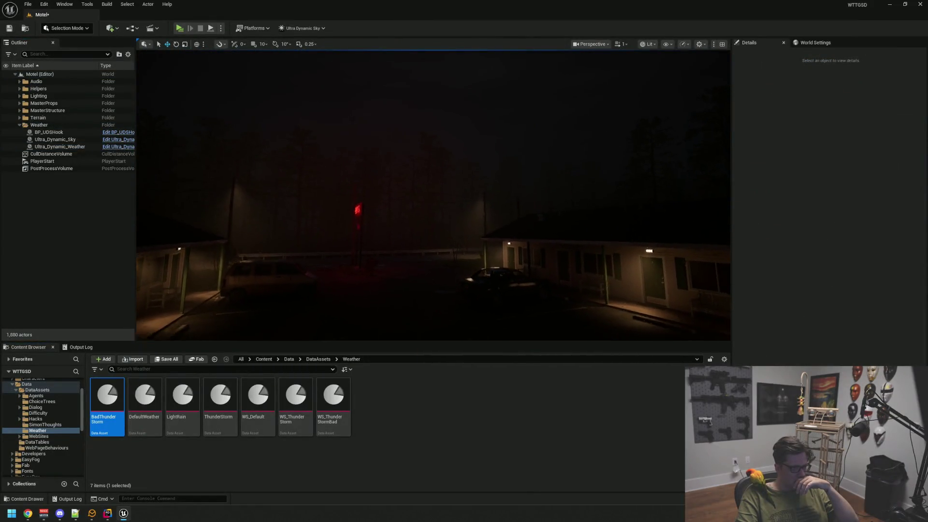
# Step: Look over the stormy sky, wet road and lit trees, then open the Ultra Dynamic Sky tools menu
pyautogui.moveTo(447, 214); pyautogui.dragTo(418, 229)
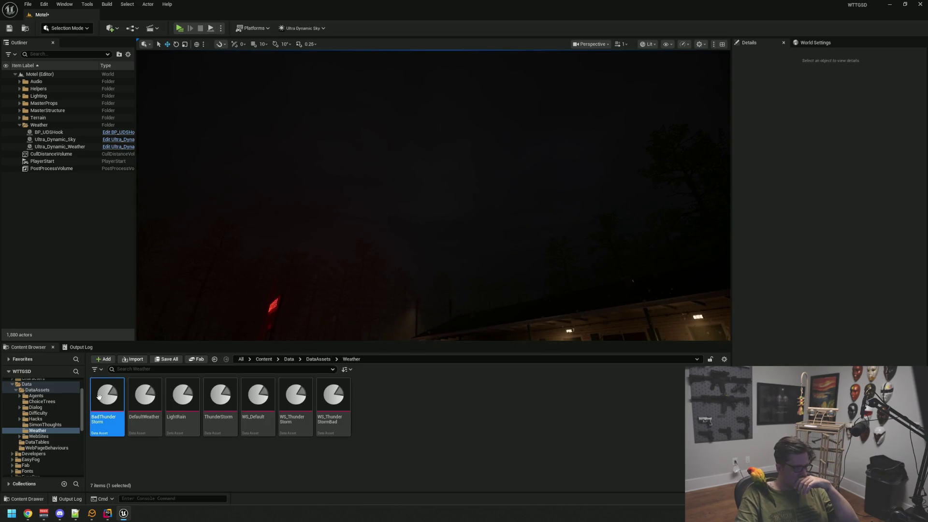
pyautogui.moveTo(358, 208)
pyautogui.mouseDown()
pyautogui.moveTo(348, 219)
pyautogui.moveTo(357, 211)
pyautogui.moveTo(347, 198)
pyautogui.moveTo(416, 195)
pyautogui.moveTo(396, 192)
pyautogui.moveTo(405, 202)
pyautogui.moveTo(387, 207)
pyautogui.moveTo(401, 203)
pyautogui.mouseUp()
pyautogui.moveTo(341, 245); pyautogui.dragTo(342, 244)
pyautogui.moveTo(416, 225); pyautogui.dragTo(420, 225)
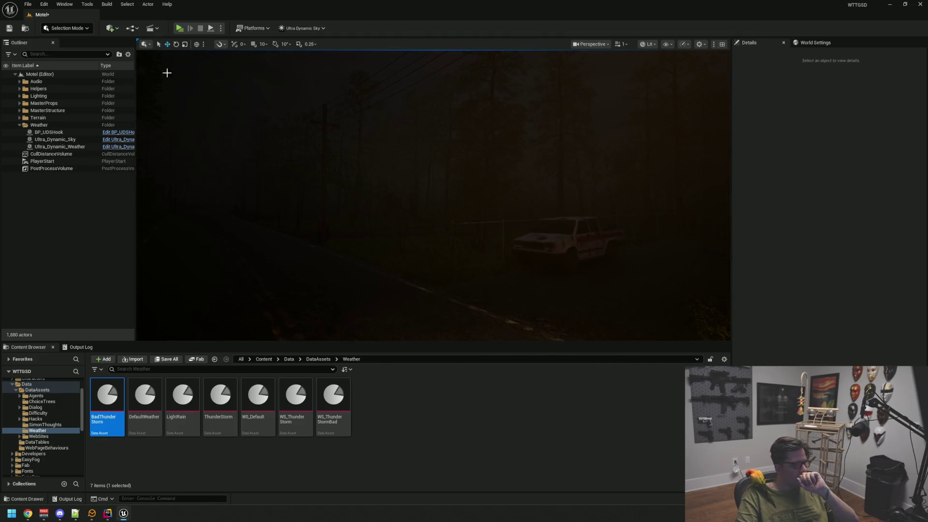
pyautogui.click(292, 29)
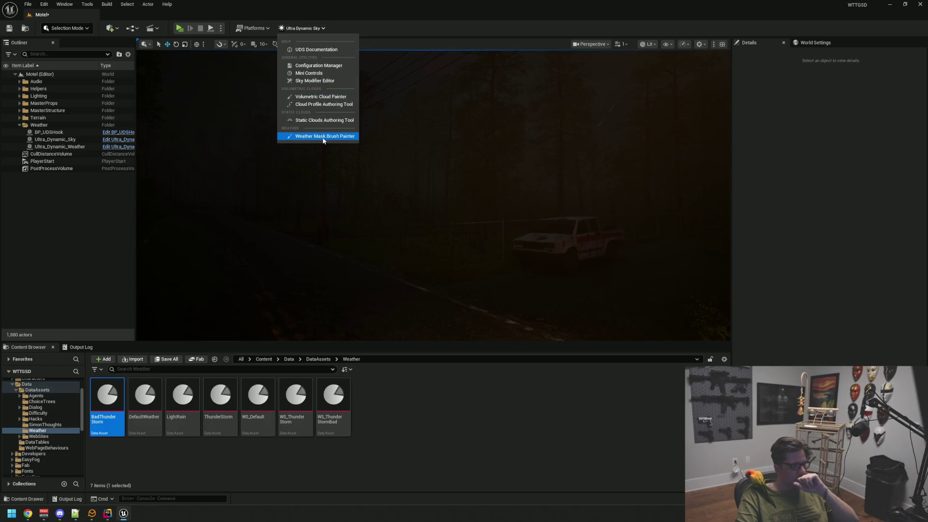
pyautogui.click(327, 82)
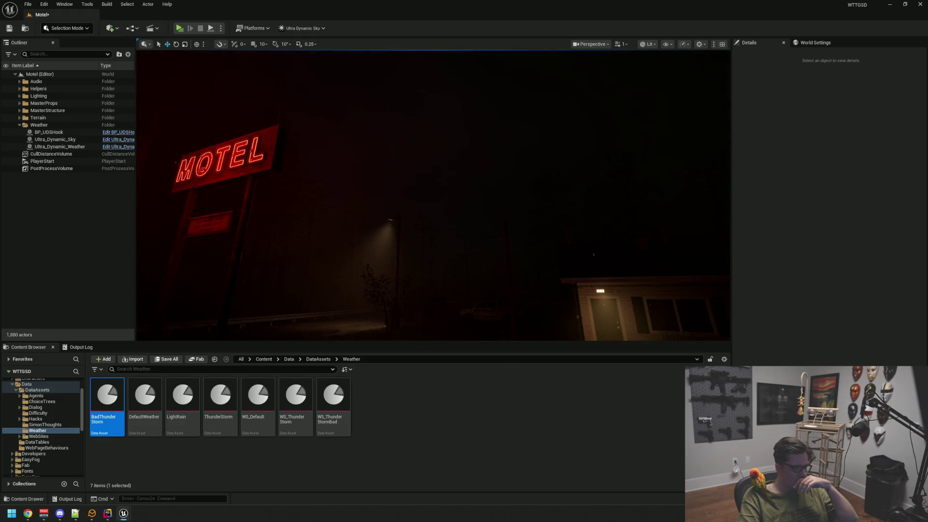
# Step: Save the Motel level and swing the view around the motel and its sign
pyautogui.moveTo(433, 230)
pyautogui.mouseDown()
pyautogui.moveTo(503, 227)
pyautogui.moveTo(352, 224)
pyautogui.mouseUp()
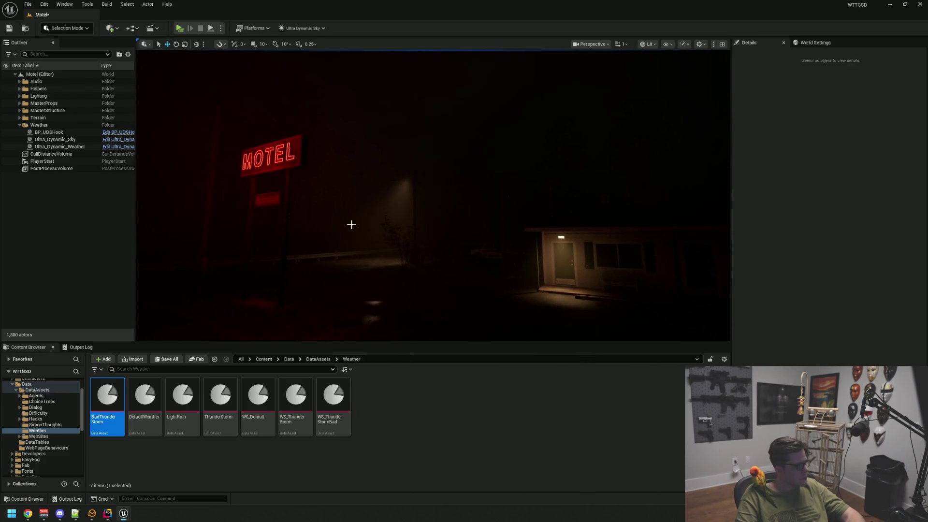
pyautogui.hotkey('ctrl', 's')
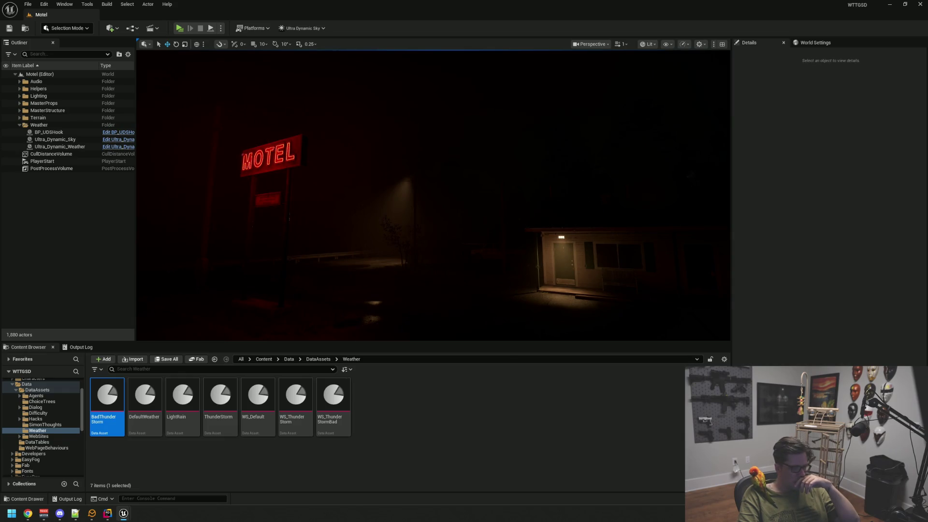
pyautogui.moveTo(441, 256)
pyautogui.mouseDown()
pyautogui.moveTo(358, 251)
pyautogui.moveTo(350, 227)
pyautogui.moveTo(331, 256)
pyautogui.moveTo(302, 256)
pyautogui.moveTo(473, 257)
pyautogui.moveTo(340, 244)
pyautogui.moveTo(481, 245)
pyautogui.mouseUp()
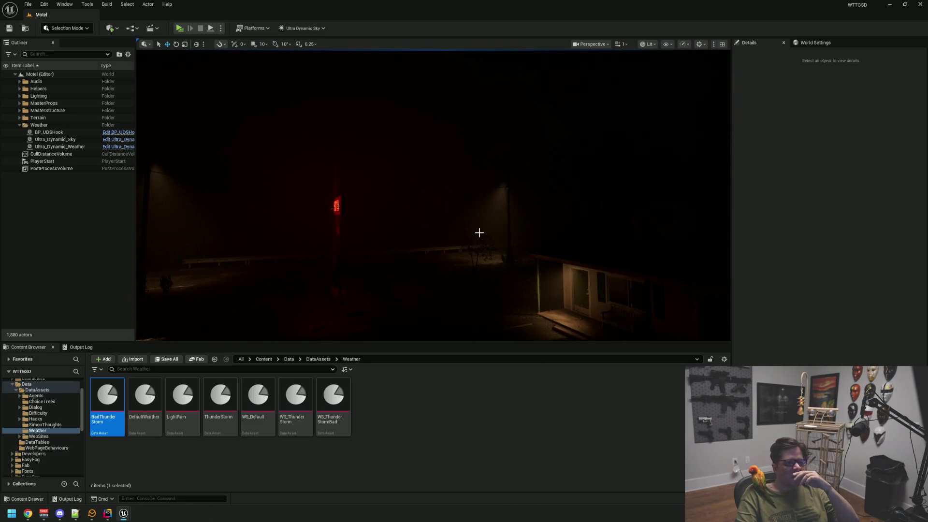
pyautogui.moveTo(479, 233)
pyautogui.mouseDown()
pyautogui.moveTo(490, 203)
pyautogui.moveTo(476, 196)
pyautogui.moveTo(514, 182)
pyautogui.mouseUp()
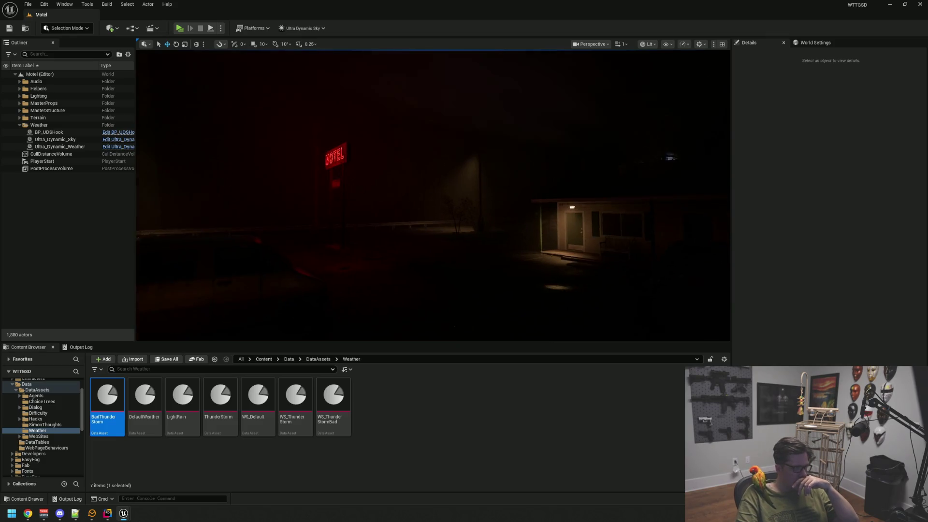
# Step: Move the Sky Modifier Editor showing RainStormBad to the lower right beside the viewport
pyautogui.click(59, 147)
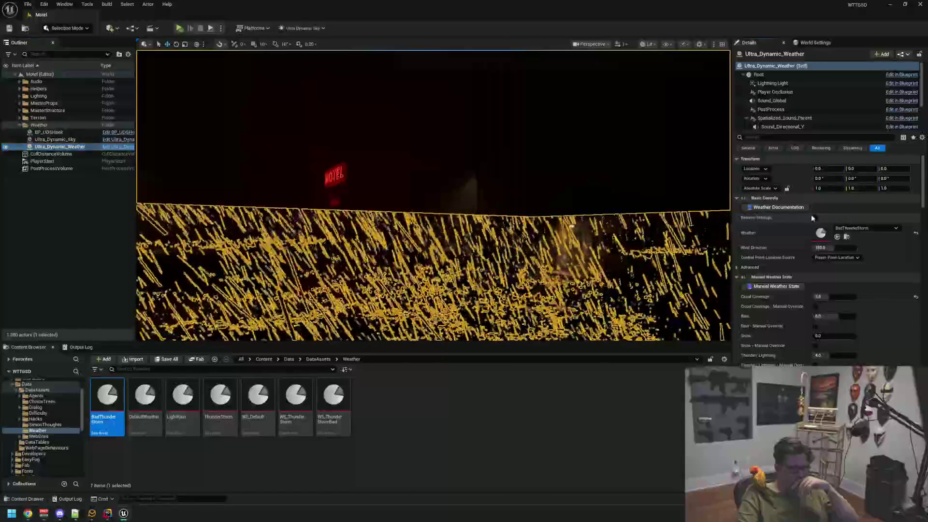
pyautogui.click(291, 221)
pyautogui.moveTo(291, 222); pyautogui.dragTo(341, 214)
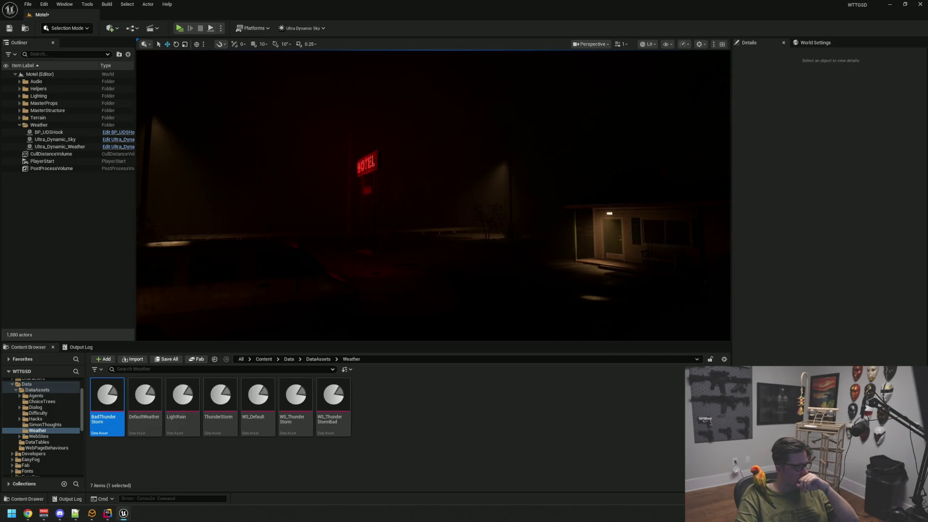
pyautogui.moveTo(284, 213)
pyautogui.mouseDown()
pyautogui.moveTo(816, 238)
pyautogui.moveTo(783, 230)
pyautogui.mouseUp()
# Step: Re-enable RainStormBad's Sky Light Intensity override, trying 80 and 8 before settling on 5.0
pyautogui.click(717, 369)
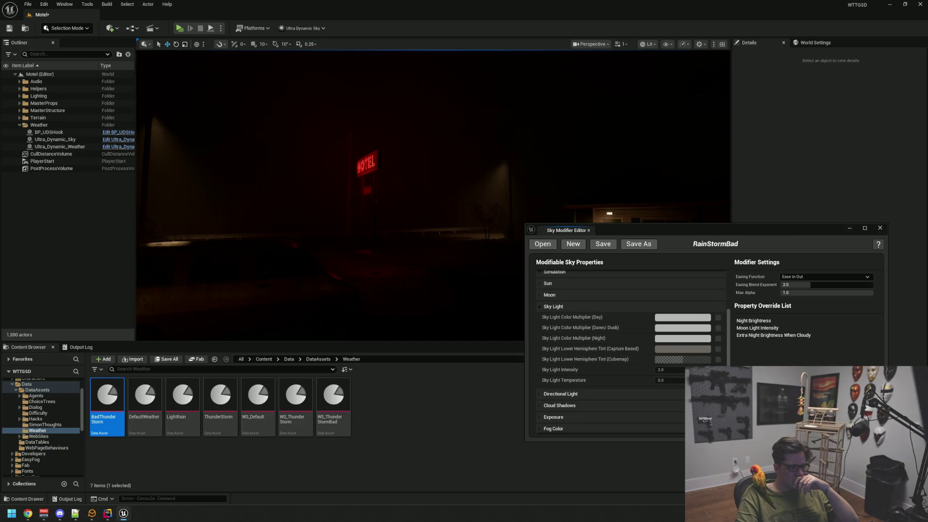
pyautogui.click(717, 369)
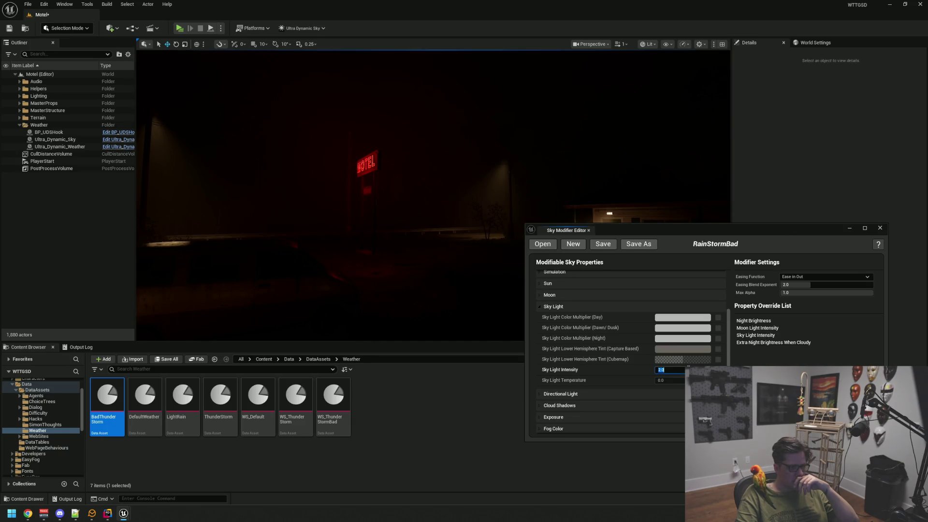
pyautogui.write('.8')
pyautogui.write('8')
pyautogui.press('Return')
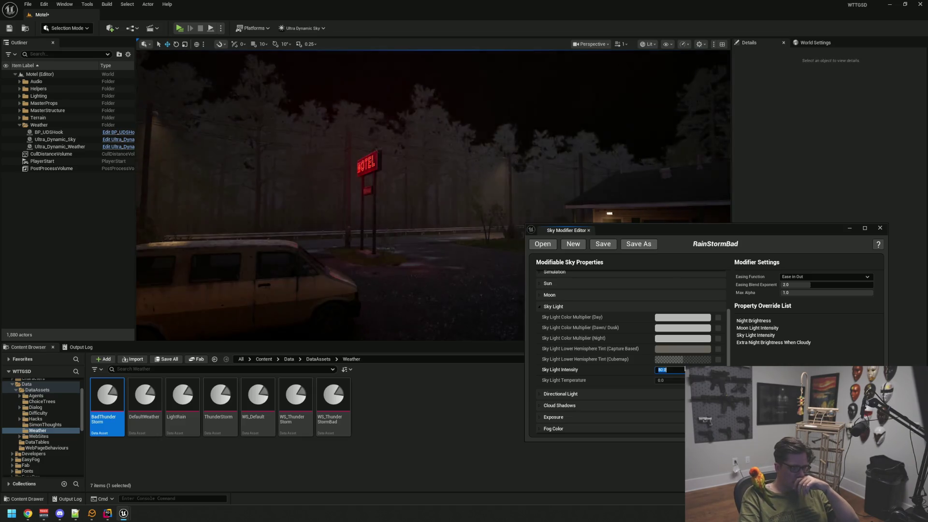
pyautogui.write('5')
pyautogui.press('Return')
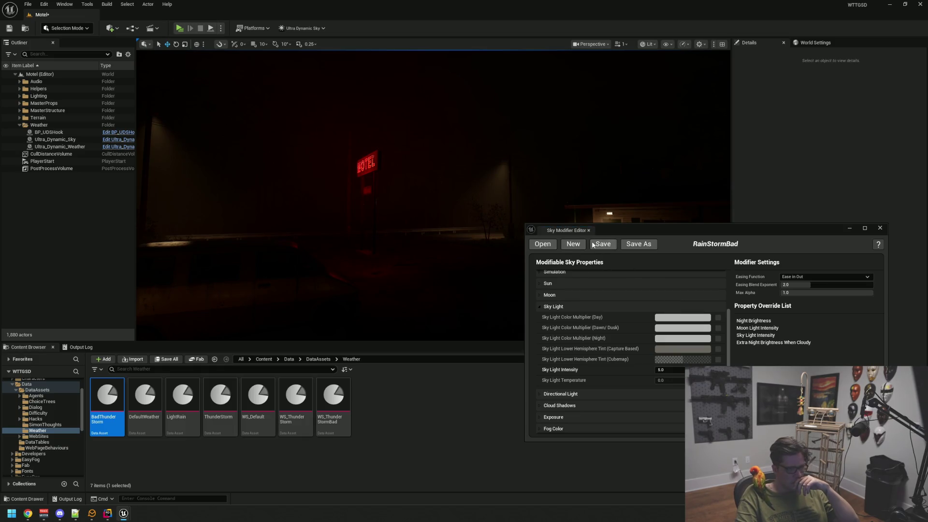
pyautogui.moveTo(622, 231)
pyautogui.mouseDown()
pyautogui.moveTo(465, 322)
pyautogui.moveTo(468, 344)
pyautogui.mouseUp()
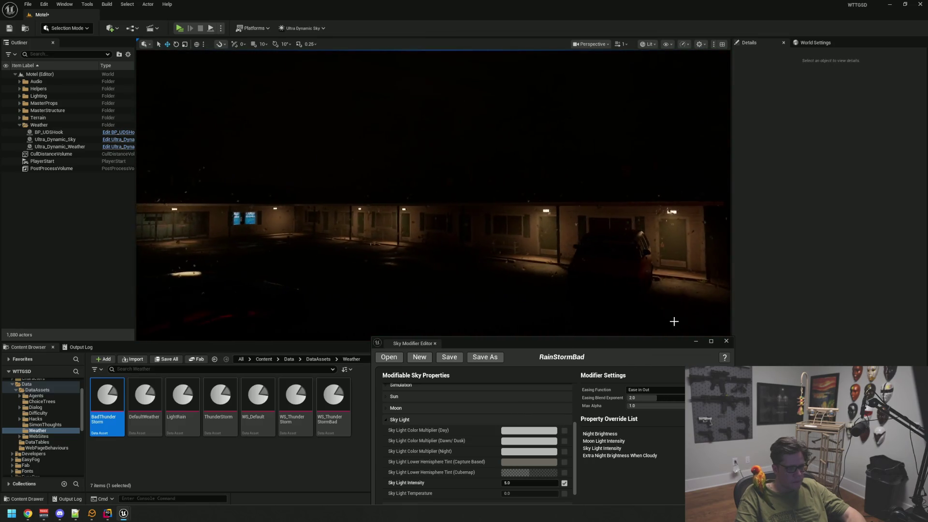
pyautogui.click(726, 342)
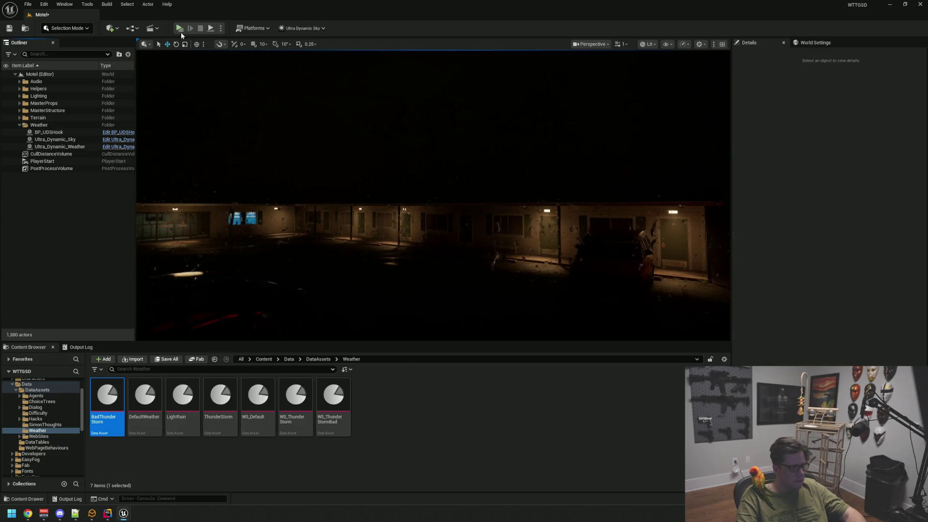
# Step: Run a Standalone play session to preview the rainy, foggy motel night, then stop it
pyautogui.hotkey('alt', 'p')
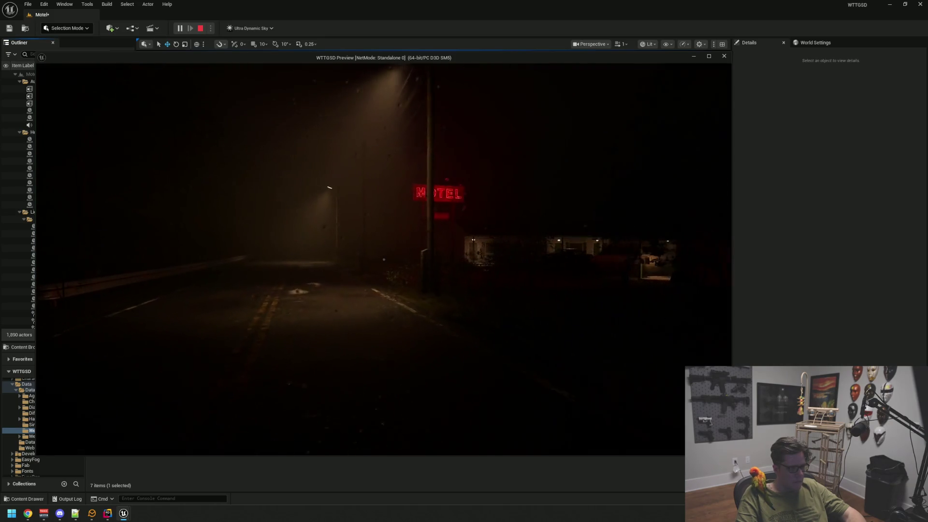
pyautogui.press('Escape')
pyautogui.moveTo(270, 247); pyautogui.dragTo(270, 247)
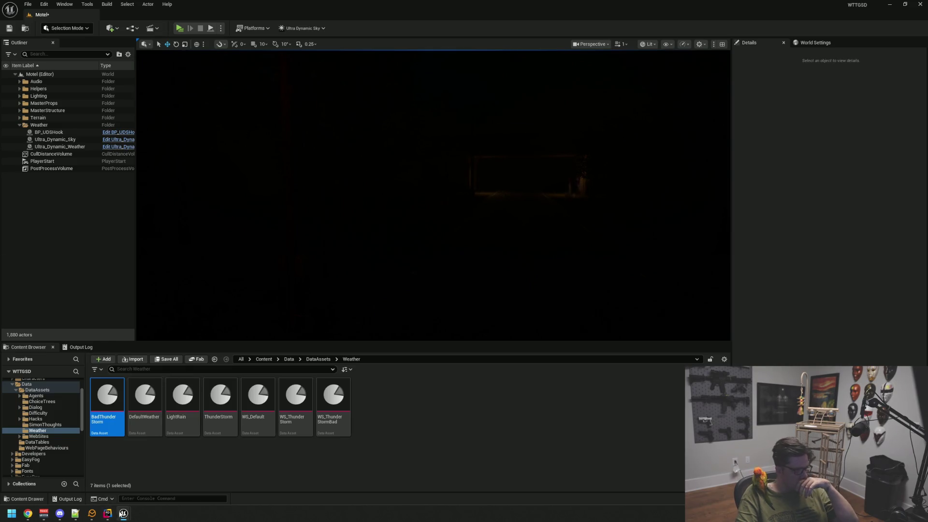
# Step: Fly the viewport camera through the motel lot past the lamp post, tilting down onto the bench
pyautogui.moveTo(124, 513)
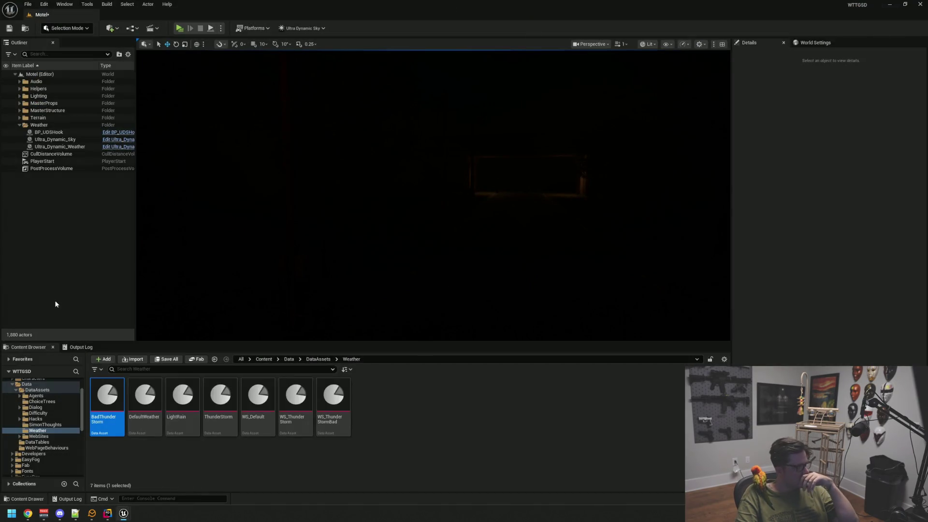
pyautogui.press('w')
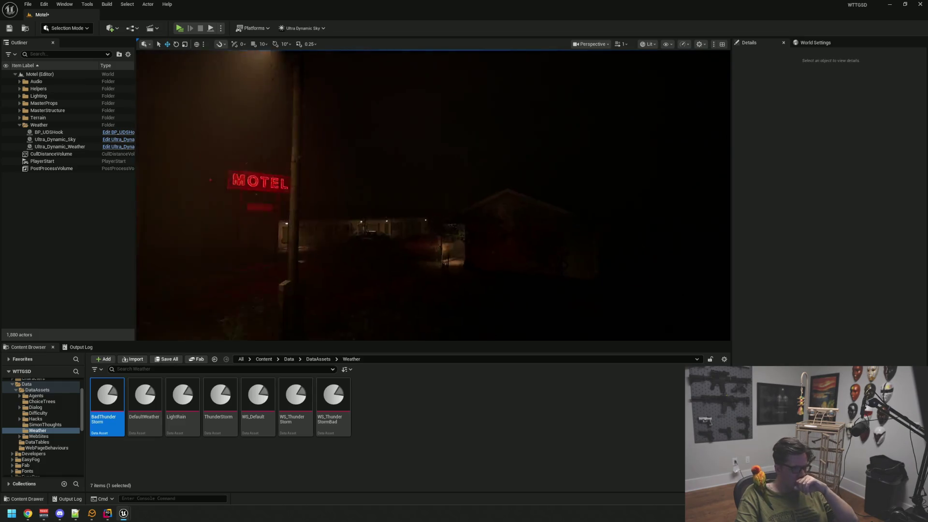
pyautogui.press('w')
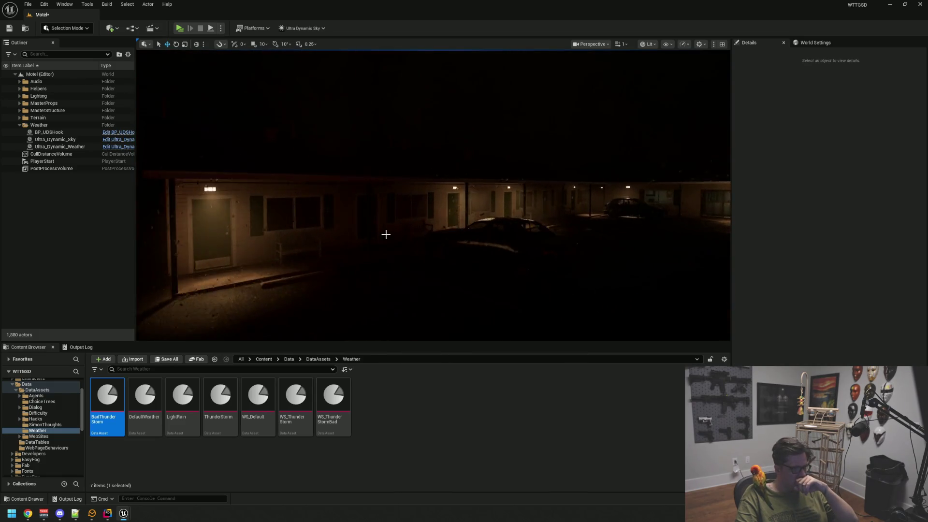
pyautogui.press('w')
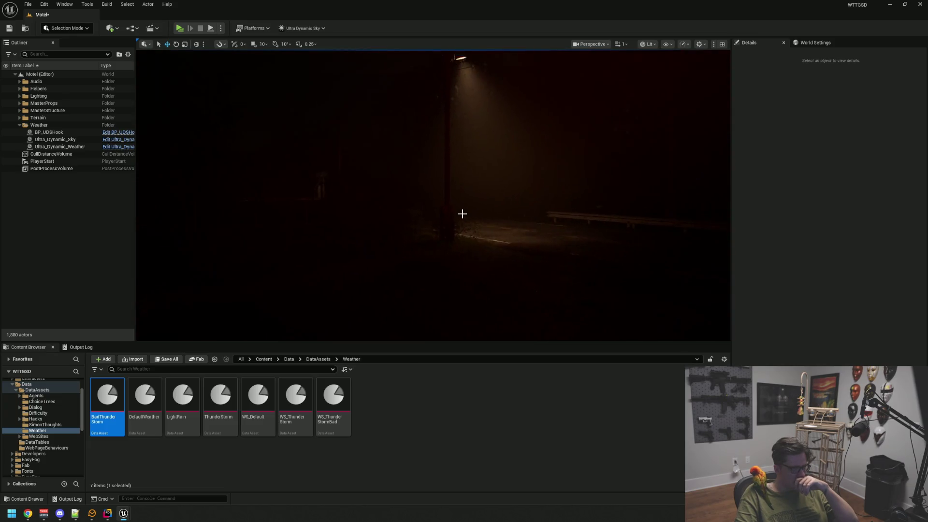
pyautogui.press('w')
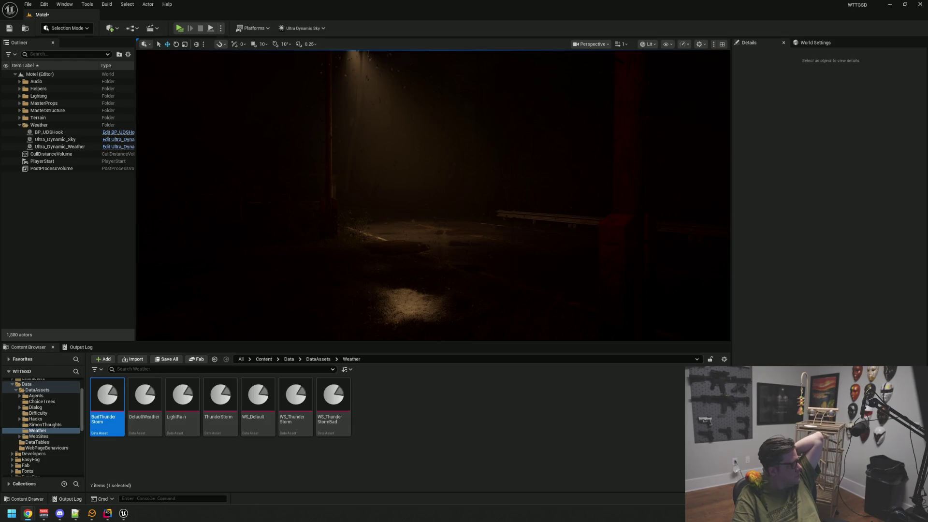
pyautogui.moveTo(232, 302)
pyautogui.mouseDown()
pyautogui.moveTo(232, 328)
pyautogui.moveTo(232, 290)
pyautogui.mouseUp()
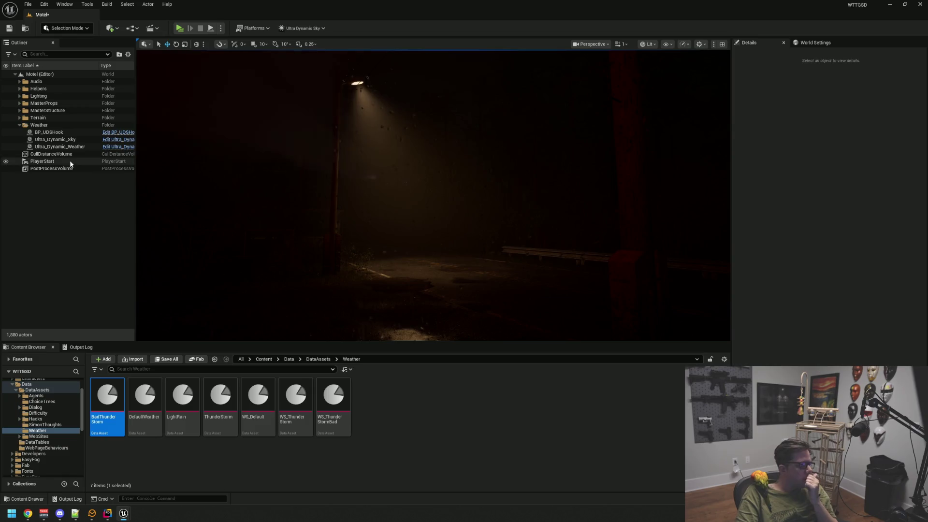
# Step: Open the Ultra Dynamic Sky Sky Modifier Editor and load the RainStormBad modifier
pyautogui.click(302, 28)
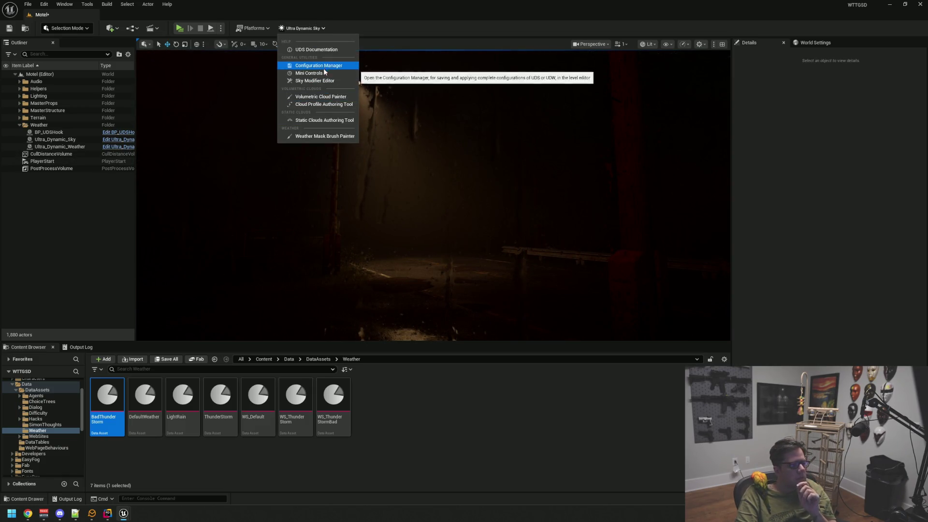
pyautogui.click(316, 81)
pyautogui.moveTo(472, 350)
pyautogui.mouseDown()
pyautogui.moveTo(403, 297)
pyautogui.moveTo(110, 118)
pyautogui.moveTo(174, 118)
pyautogui.mouseUp()
pyautogui.click(101, 126)
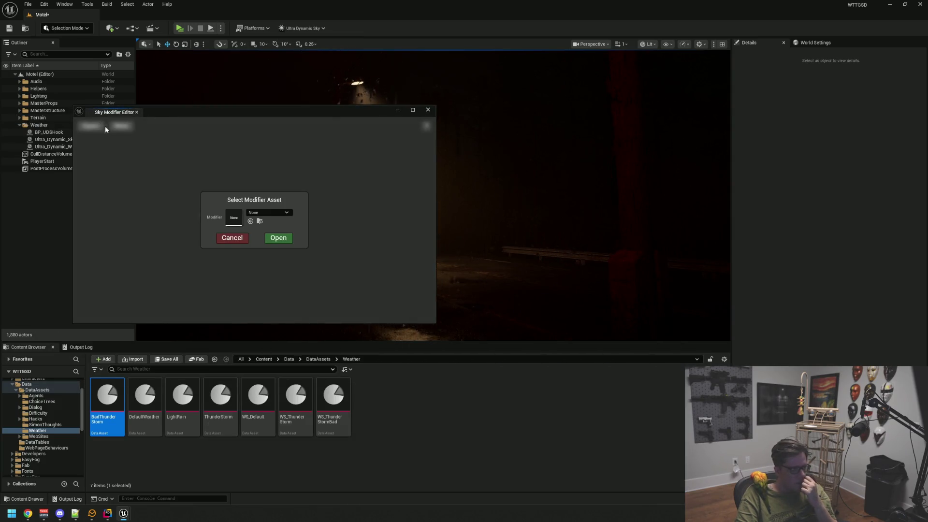
pyautogui.click(269, 213)
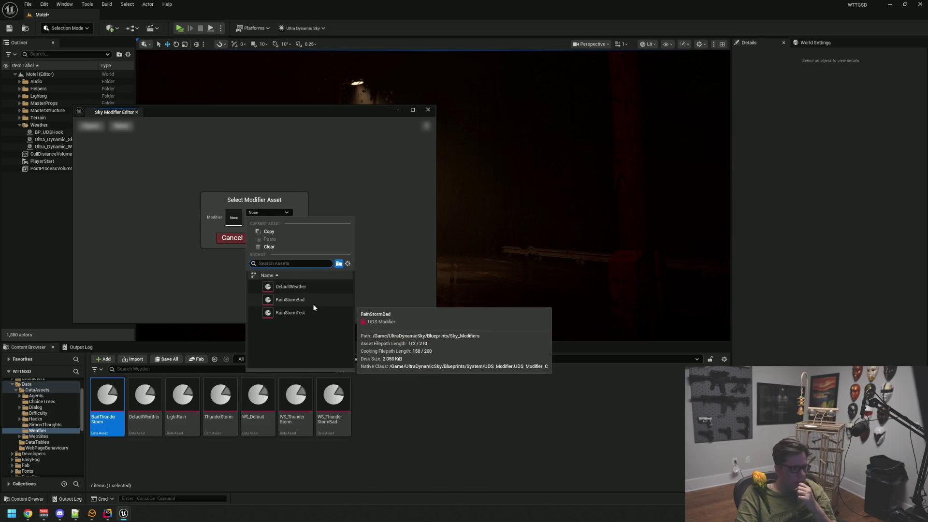
pyautogui.click(312, 303)
pyautogui.click(281, 241)
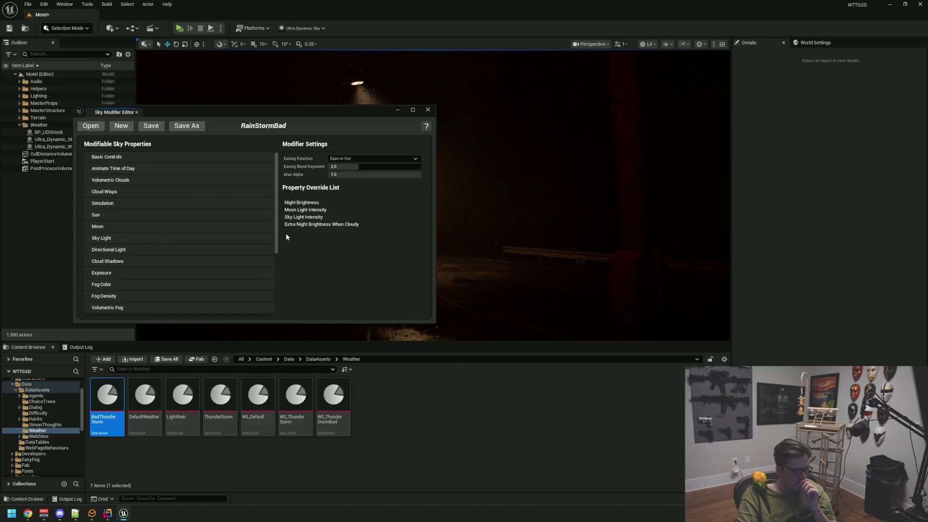
# Step: Set RainStormBad's Night Brightness to 1.75 under Basic Controls and save the Motel map
pyautogui.click(165, 157)
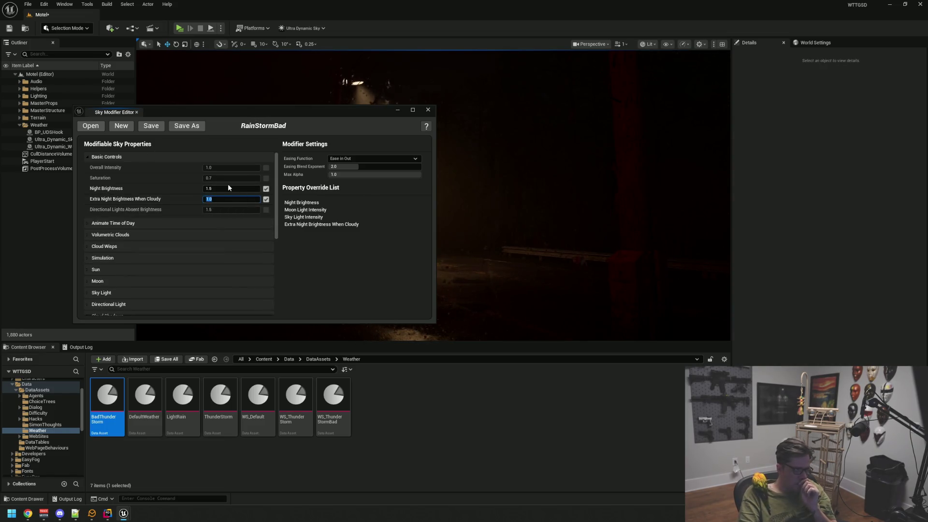
pyautogui.moveTo(214, 117)
pyautogui.mouseDown()
pyautogui.moveTo(234, 113)
pyautogui.moveTo(707, 288)
pyautogui.mouseUp()
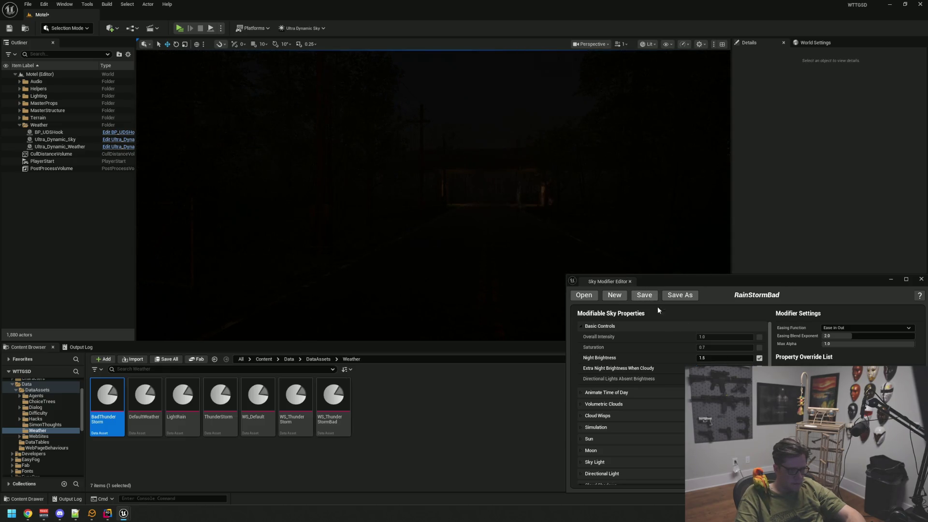
pyautogui.write('1.75')
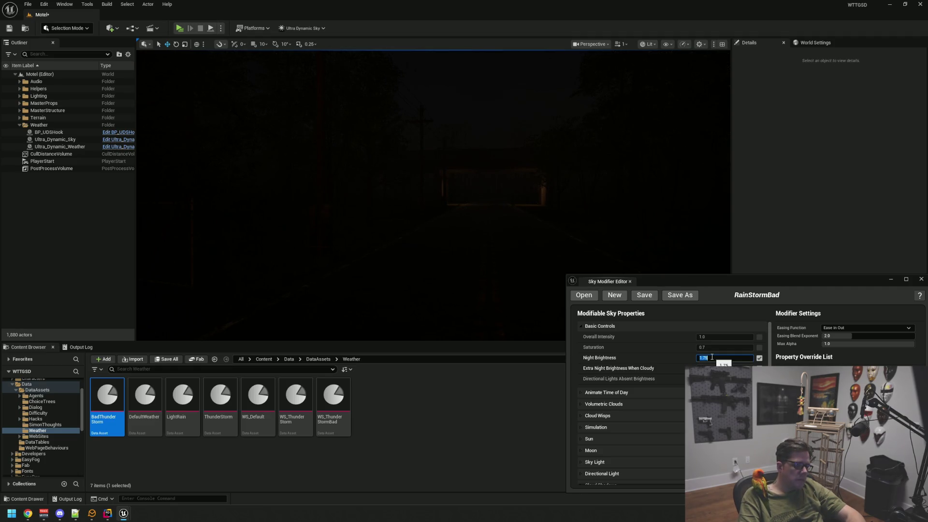
pyautogui.moveTo(679, 281); pyautogui.dragTo(513, 301)
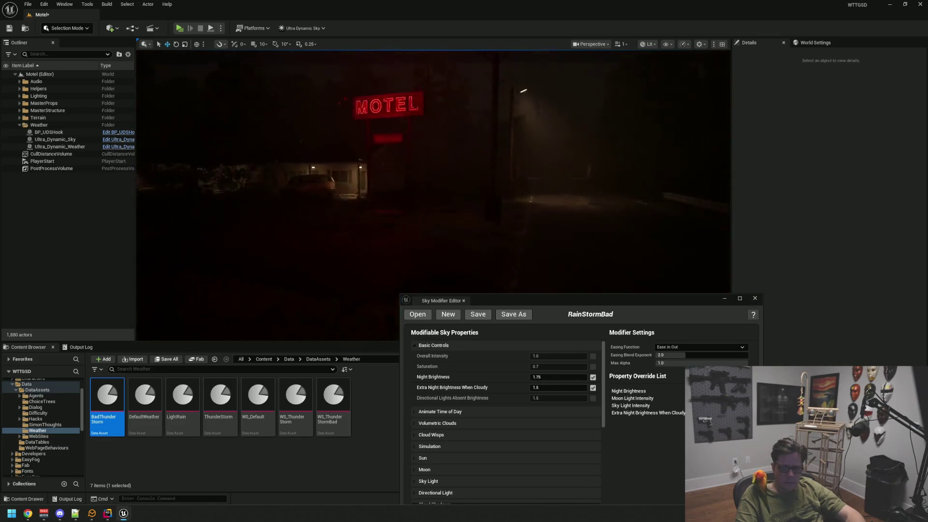
pyautogui.hotkey('ctrl', 's')
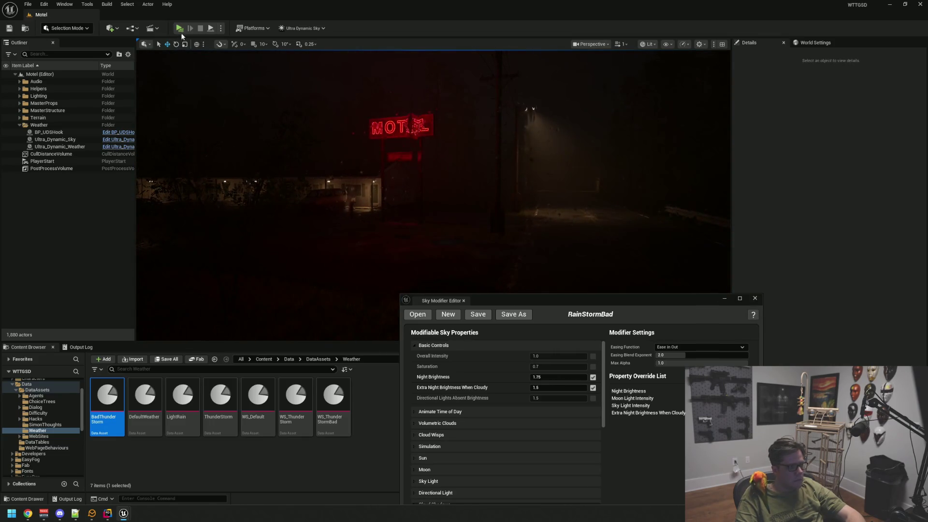
# Step: Play the level and walk down the road past the MOTEL sign into the office
pyautogui.click(179, 28)
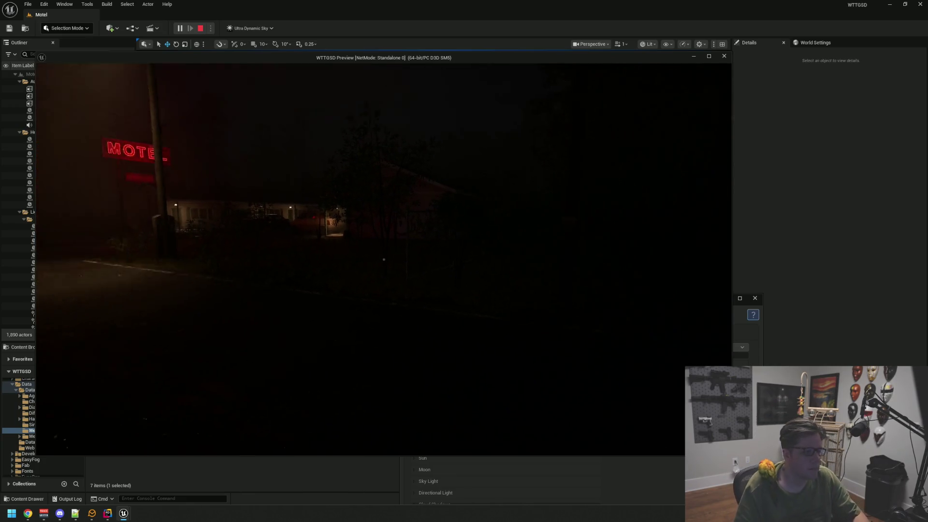
pyautogui.press('w')
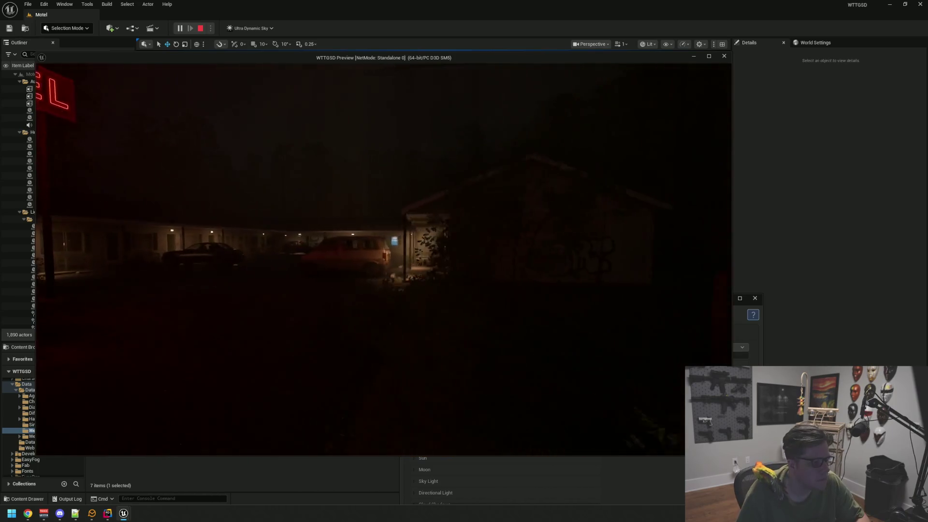
pyautogui.press('w')
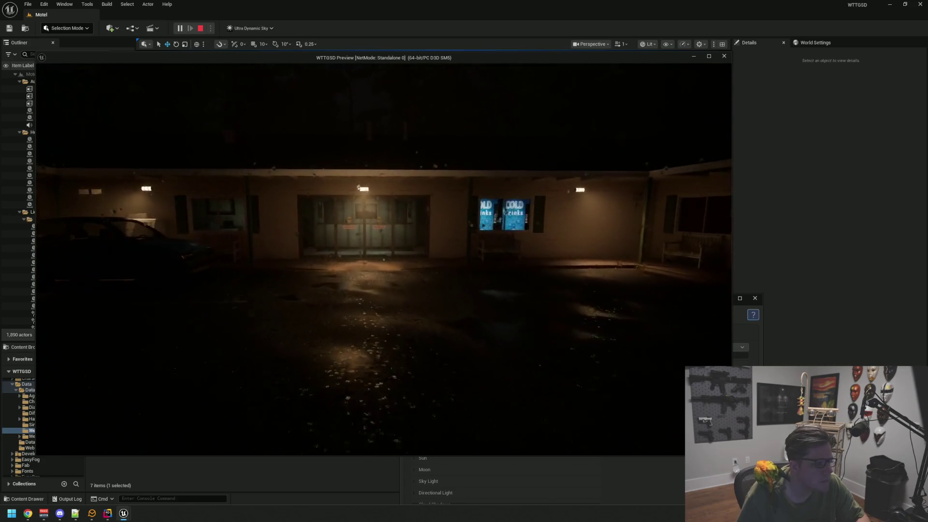
pyautogui.press('w')
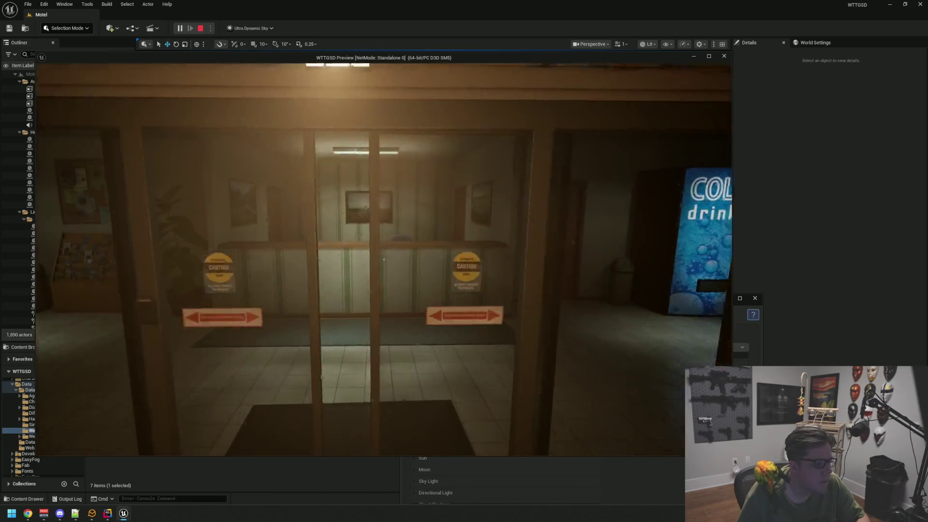
pyautogui.press('w')
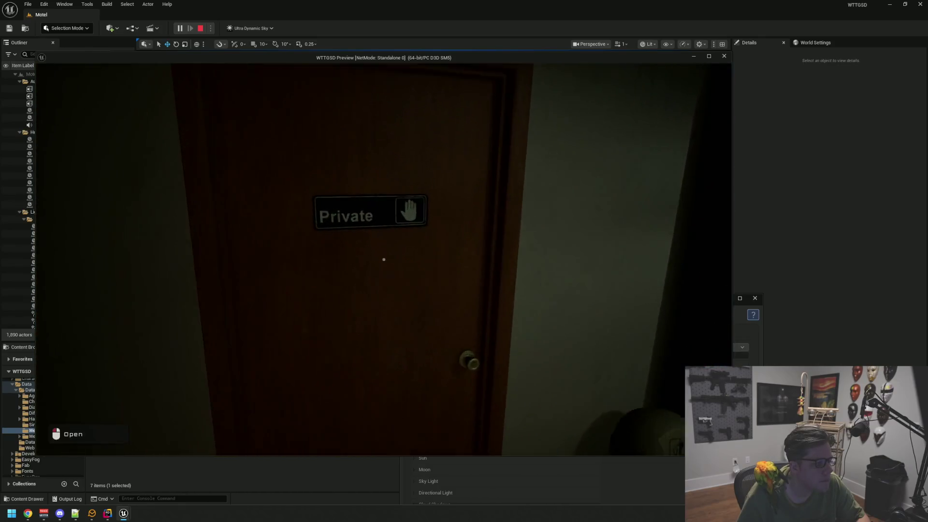
# Step: Go through the back room and storage corridor, out the green door to the chain-link fence
pyautogui.click(384, 259)
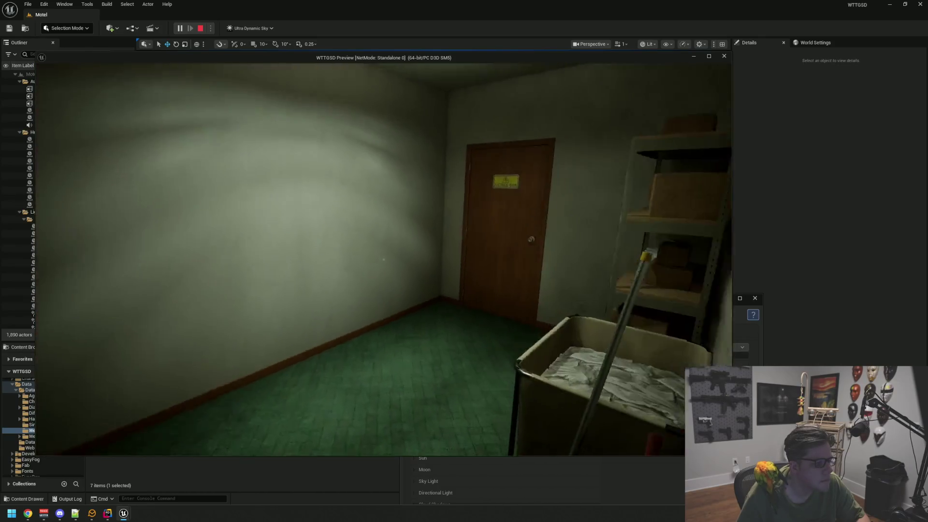
pyautogui.press('w')
pyautogui.click(383, 259)
pyautogui.click(383, 259)
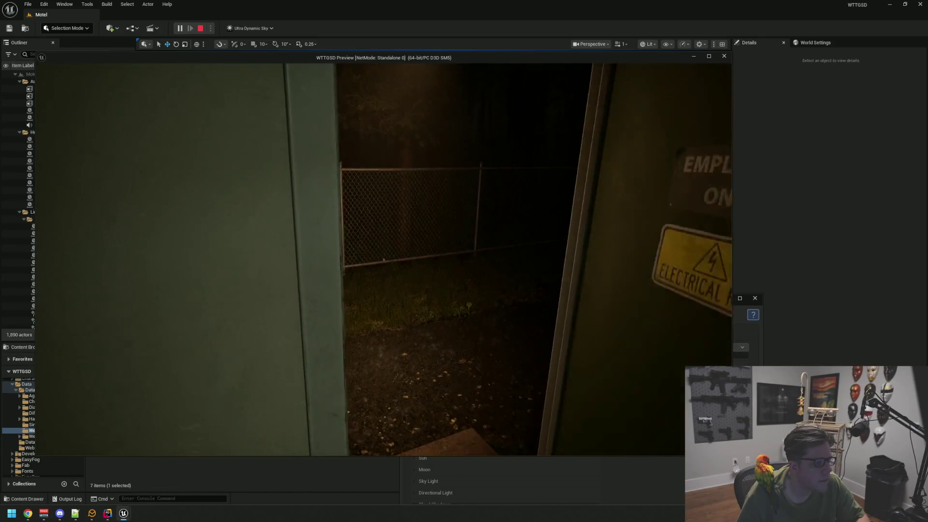
pyautogui.press('w')
pyautogui.press('w')
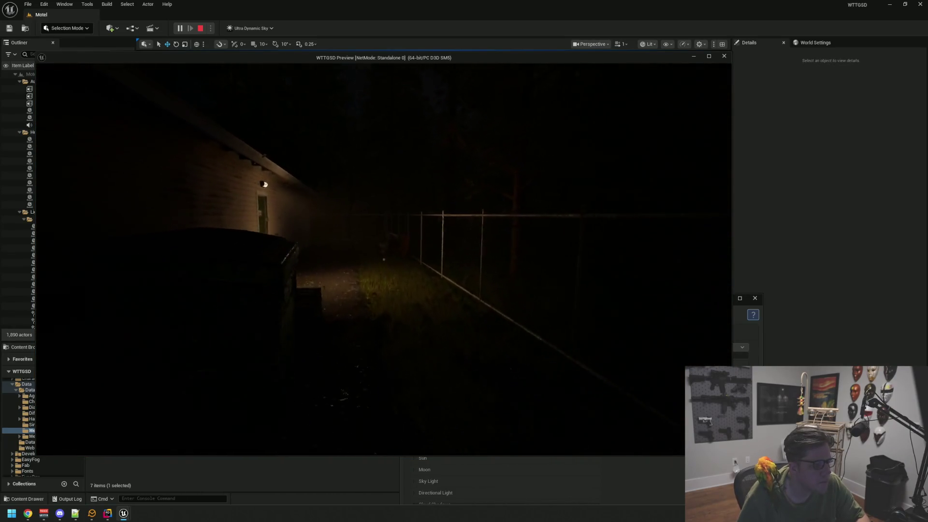
pyautogui.press('w')
pyautogui.press('w')
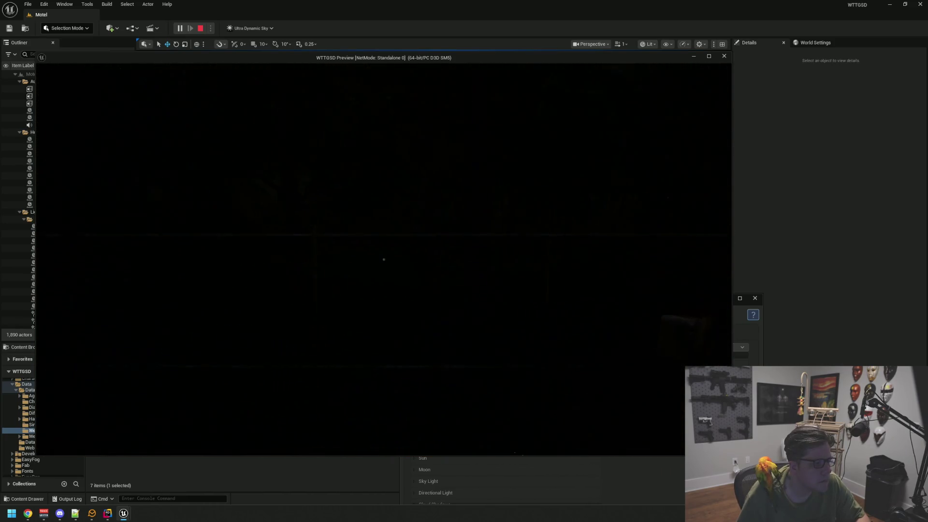
pyautogui.press('w')
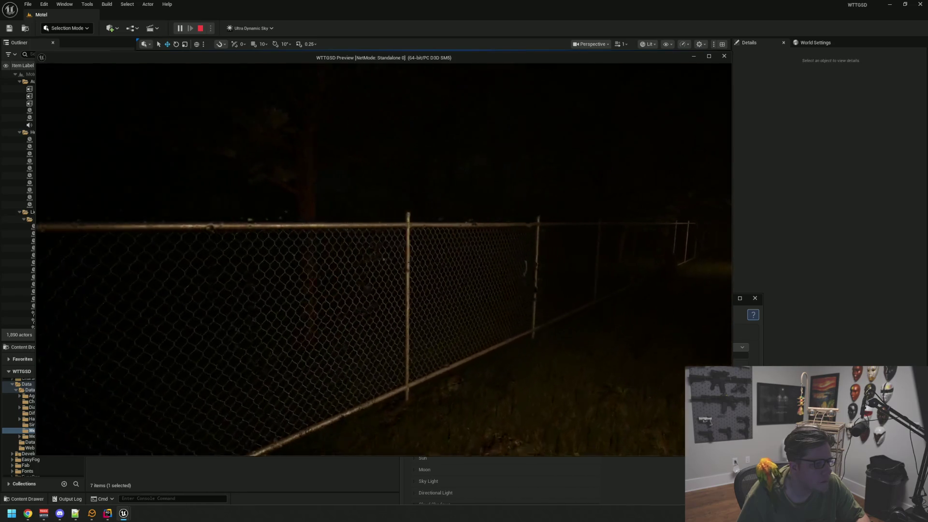
pyautogui.press('w')
pyautogui.press('w')
pyautogui.press('s')
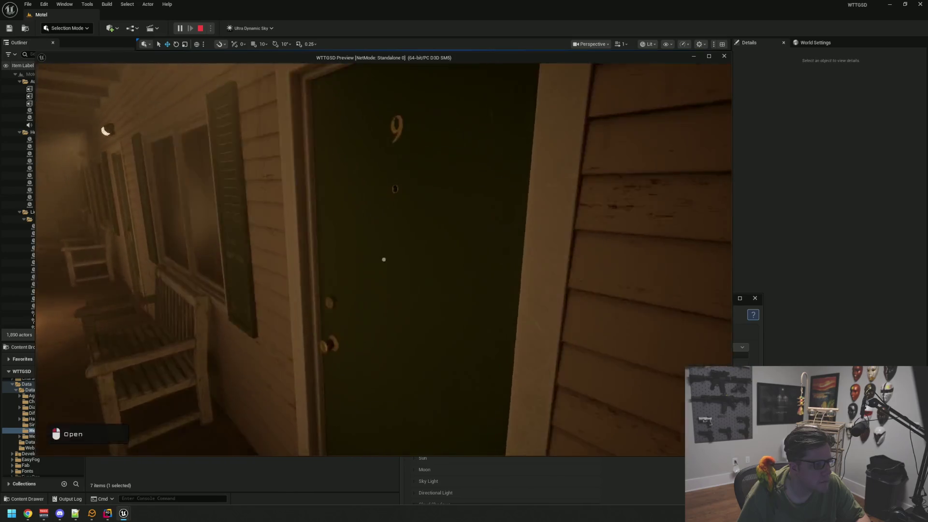
# Step: Open room 9, switch on its light, and walk out onto the motel porch
pyautogui.click(384, 259)
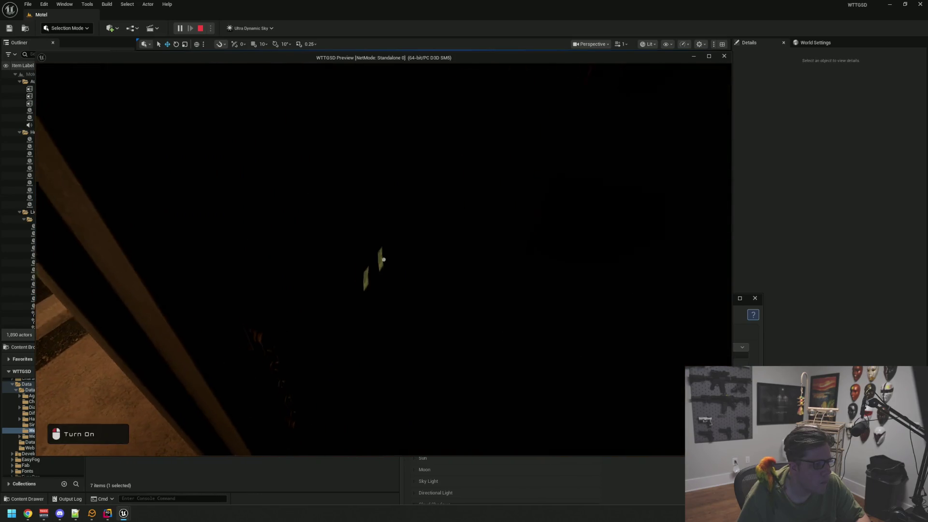
pyautogui.click(383, 260)
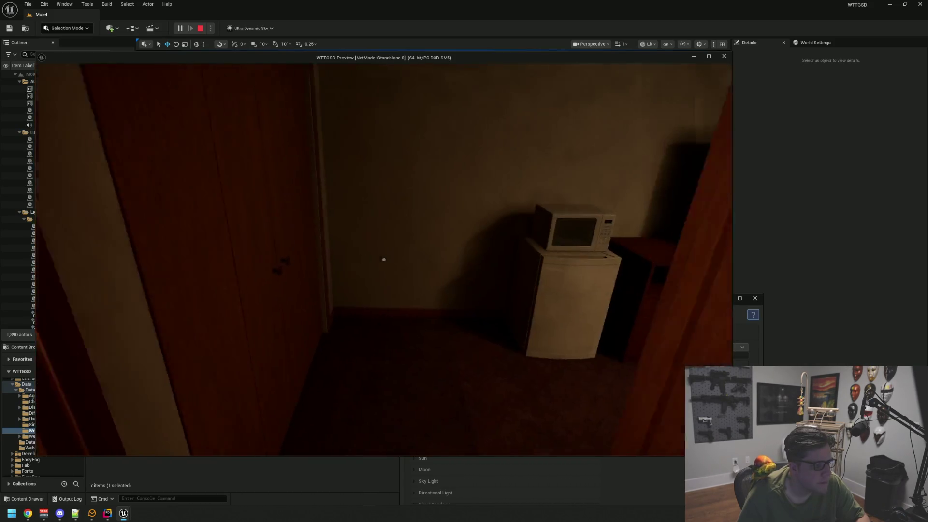
pyautogui.press('w')
pyautogui.press('e')
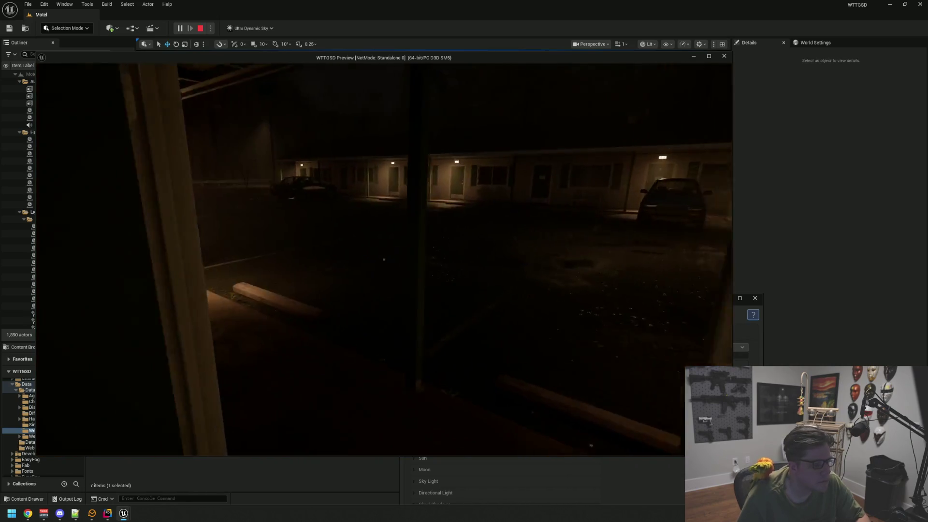
pyautogui.press('w')
pyautogui.press('w')
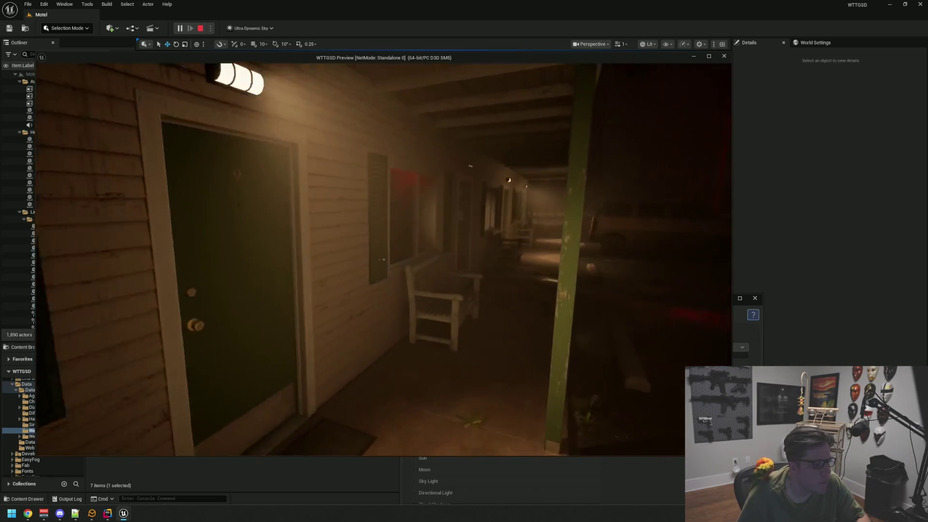
pyautogui.press('w')
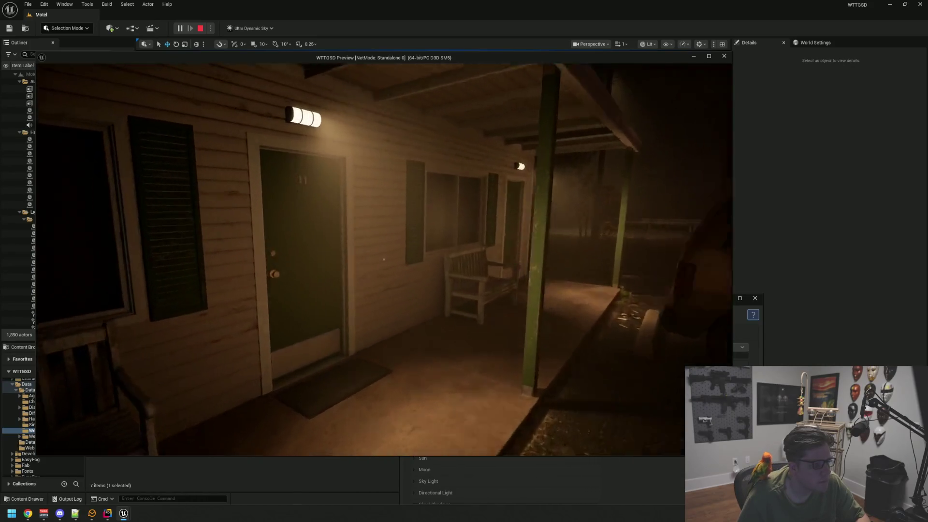
# Step: Enter room 11, step back out, and walk along the walkway toward the lit door
pyautogui.press('e')
pyautogui.press('e')
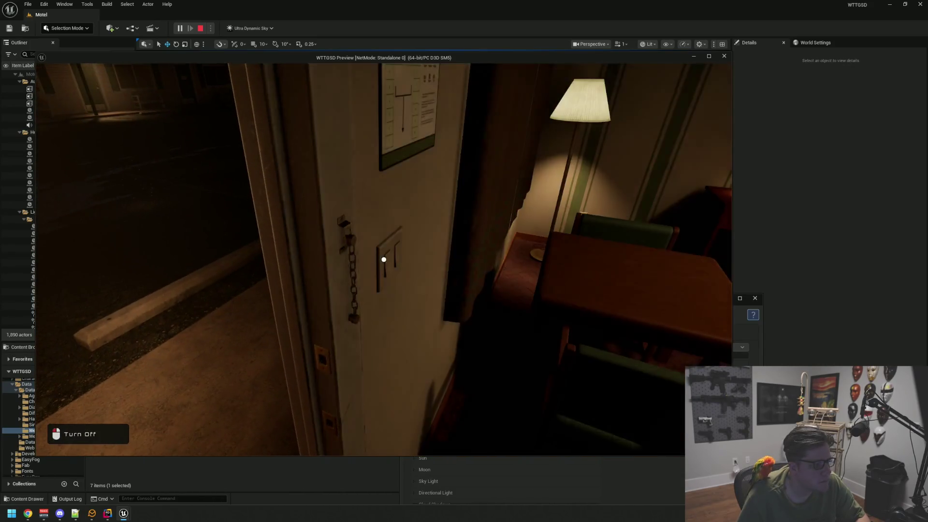
pyautogui.press('w')
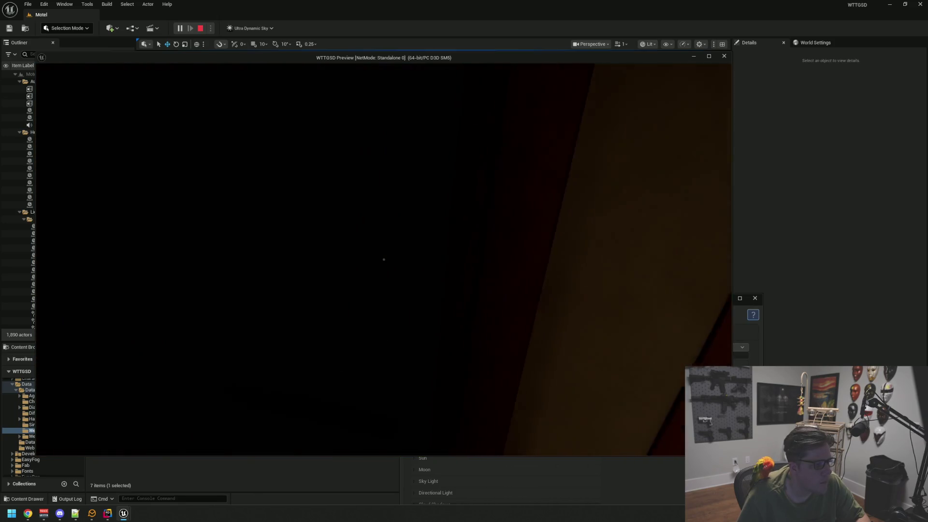
pyautogui.moveTo(383, 259)
pyautogui.press('w')
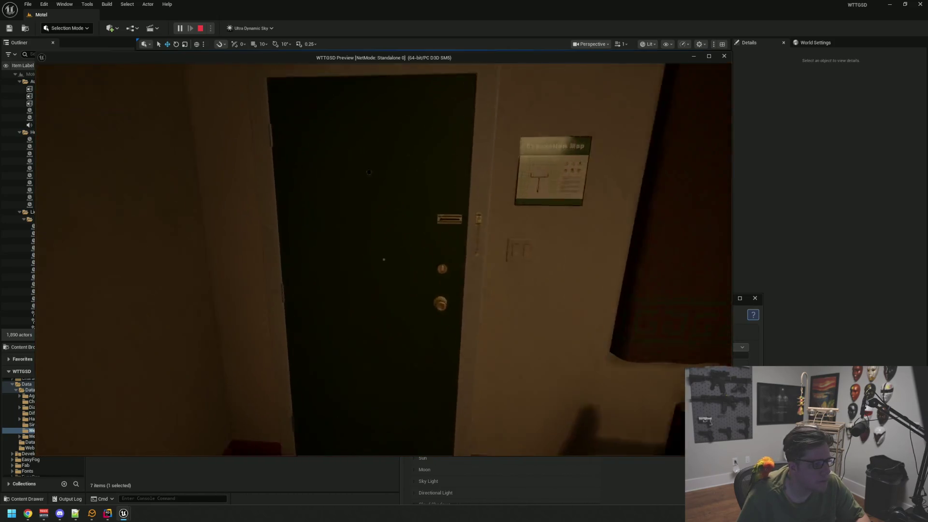
pyautogui.press('e')
pyautogui.press('w')
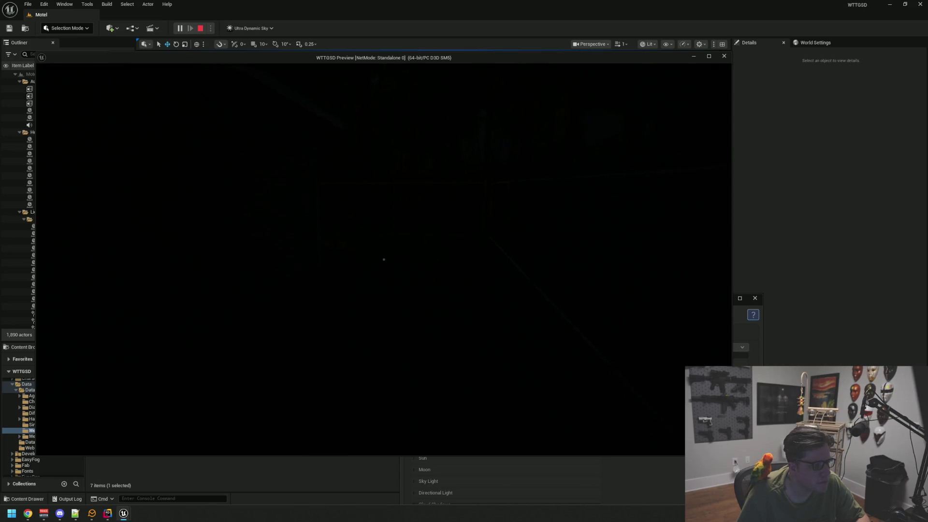
pyautogui.press('w')
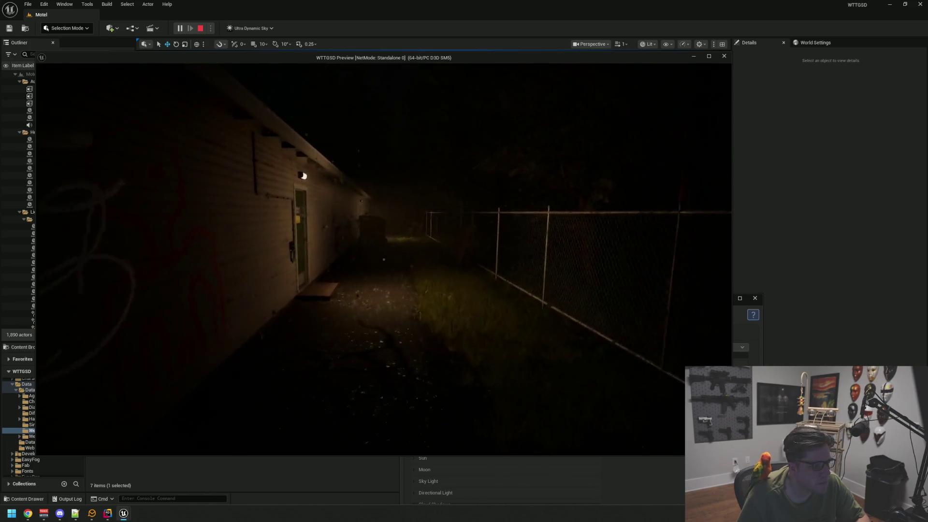
pyautogui.press('w')
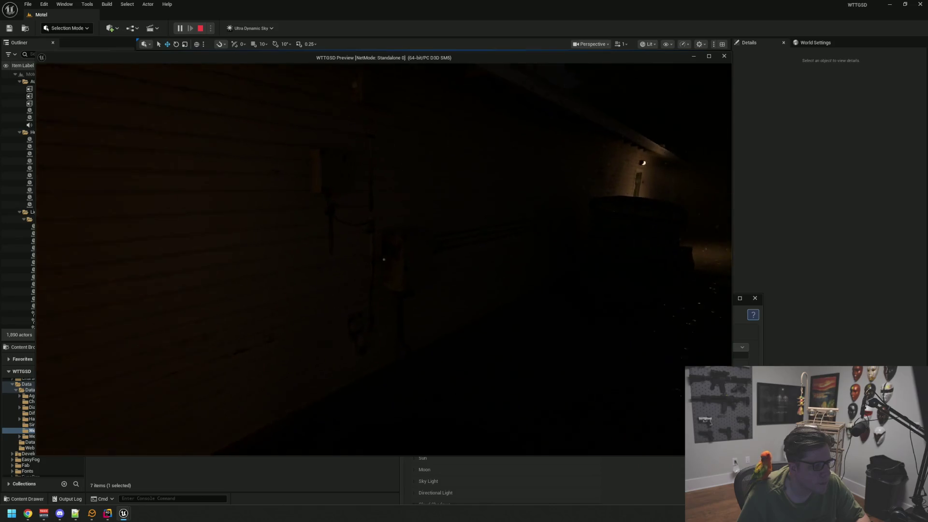
# Step: Go through the EMPLOYEES ONLY door, office and restroom into the fenced yard, then stop playing
pyautogui.press('w')
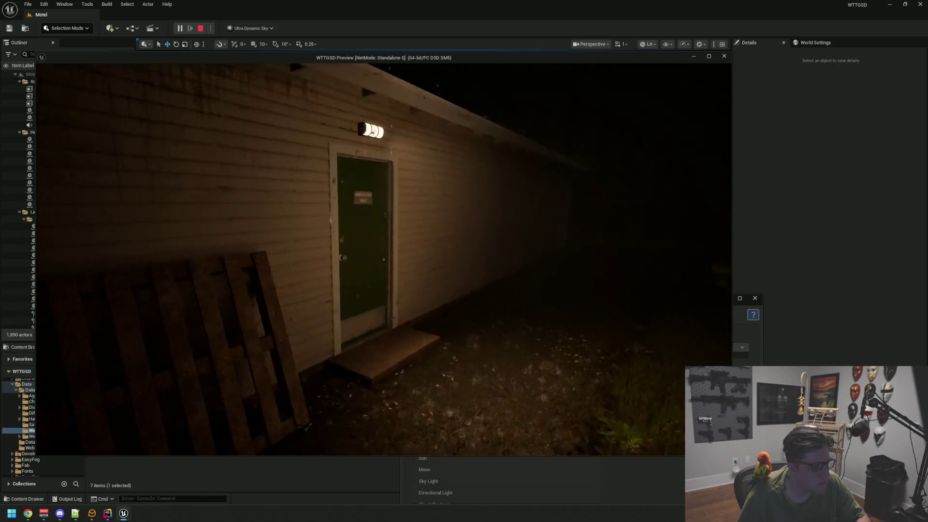
pyautogui.press('e')
pyautogui.press('w')
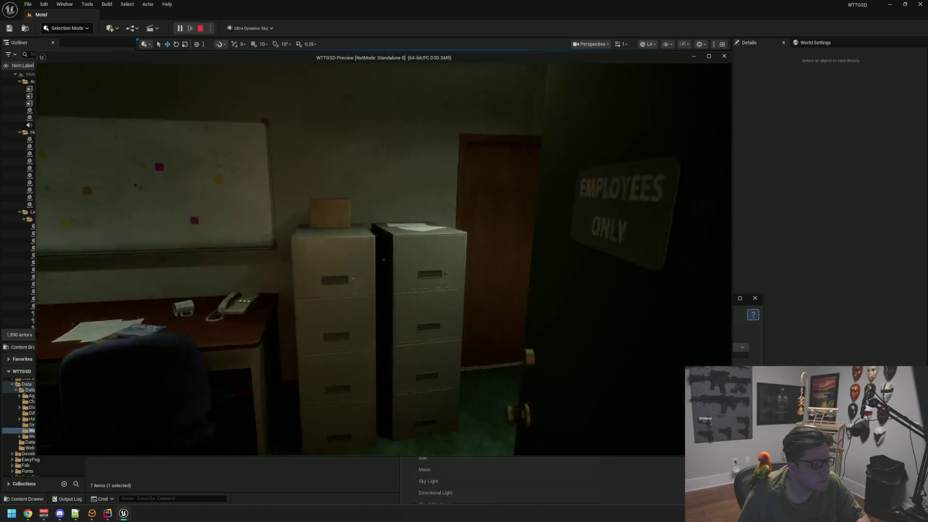
pyautogui.press('e')
pyautogui.press('w')
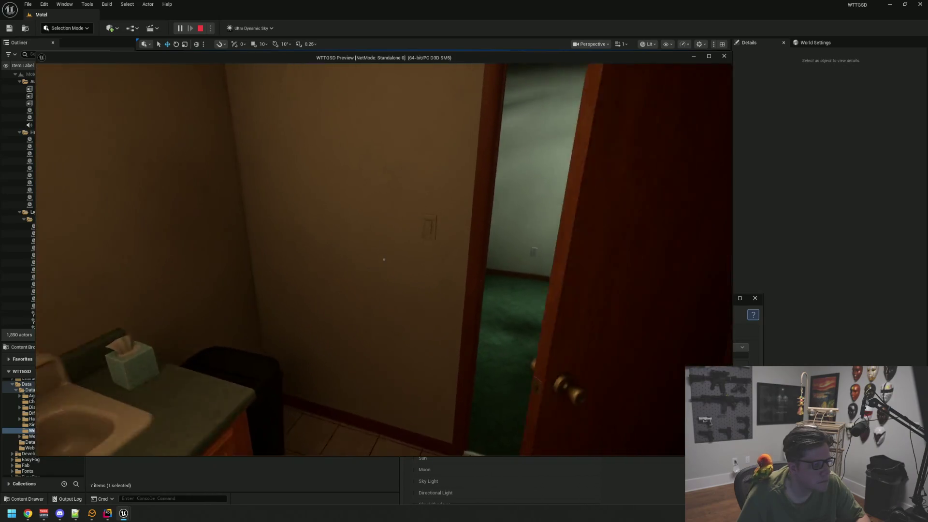
pyautogui.press('e')
pyautogui.press('e')
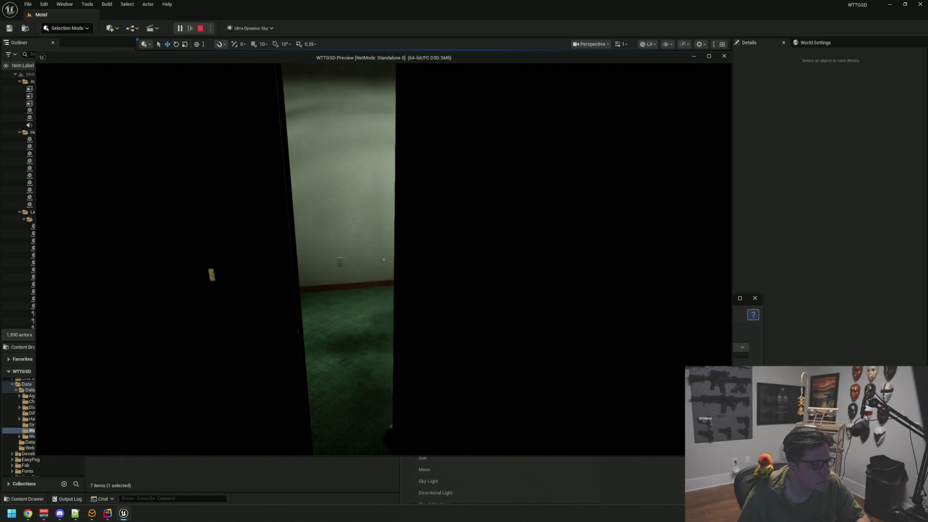
pyautogui.press('w')
pyautogui.press('e')
pyautogui.press('w')
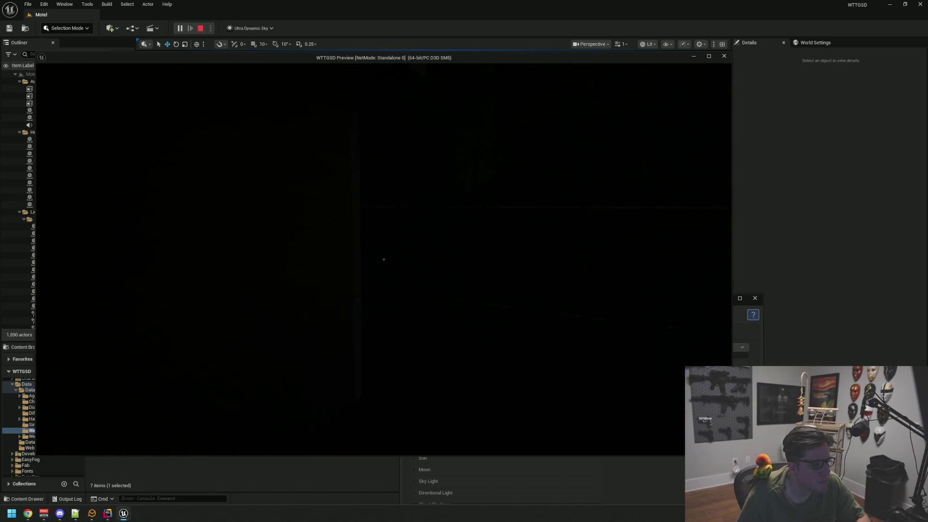
pyautogui.press('Escape')
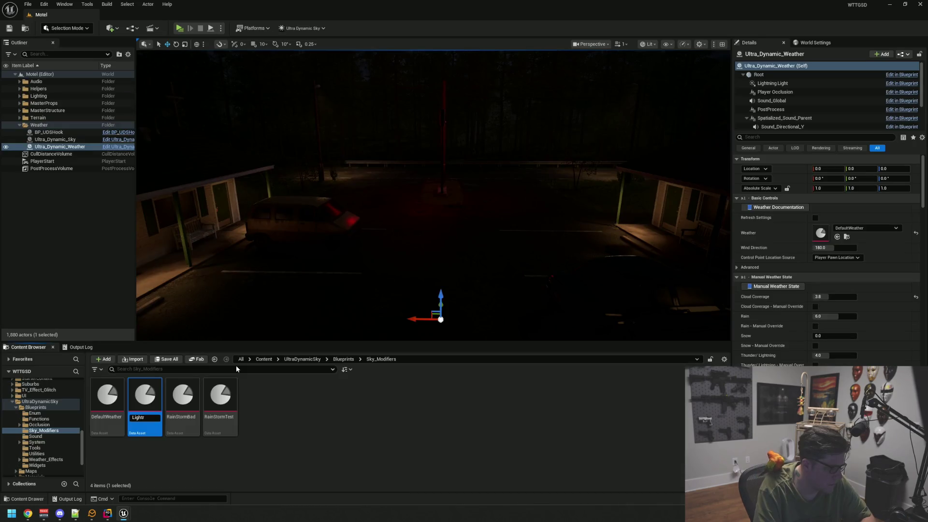
# Step: Select Ultra_Dynamic_Weather and browse to its DefaultWeather preset in the Weather data assets folder
pyautogui.moveTo(277, 300)
pyautogui.mouseDown()
pyautogui.moveTo(261, 261)
pyautogui.moveTo(345, 263)
pyautogui.mouseUp()
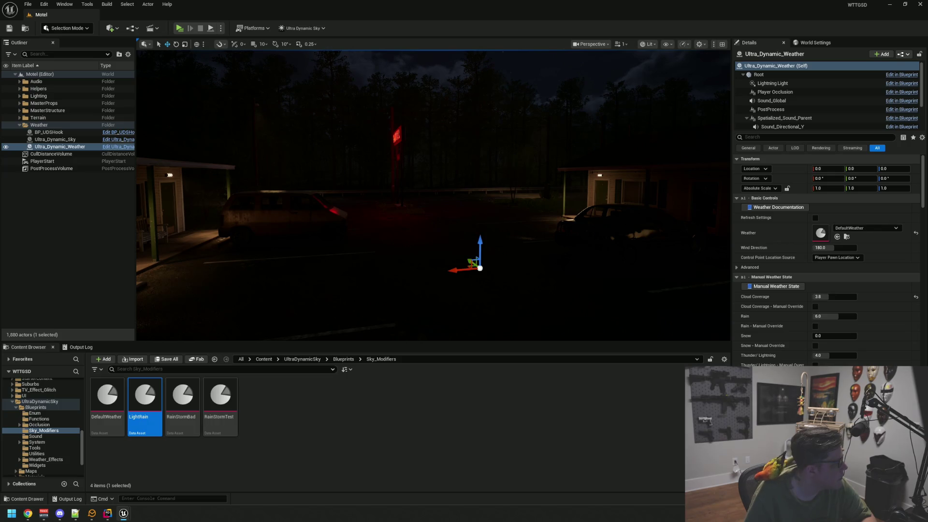
pyautogui.click(57, 242)
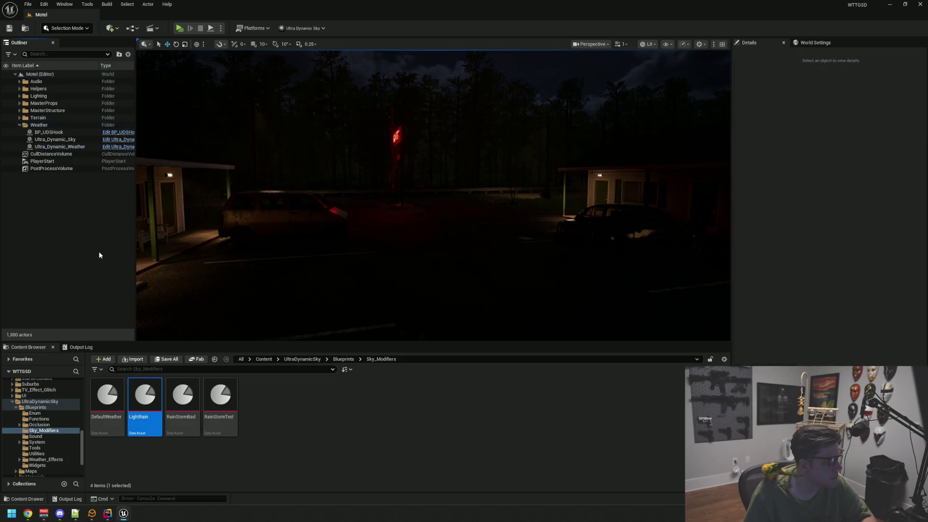
pyautogui.moveTo(442, 208)
pyautogui.mouseDown()
pyautogui.moveTo(483, 207)
pyautogui.moveTo(442, 208)
pyautogui.mouseUp()
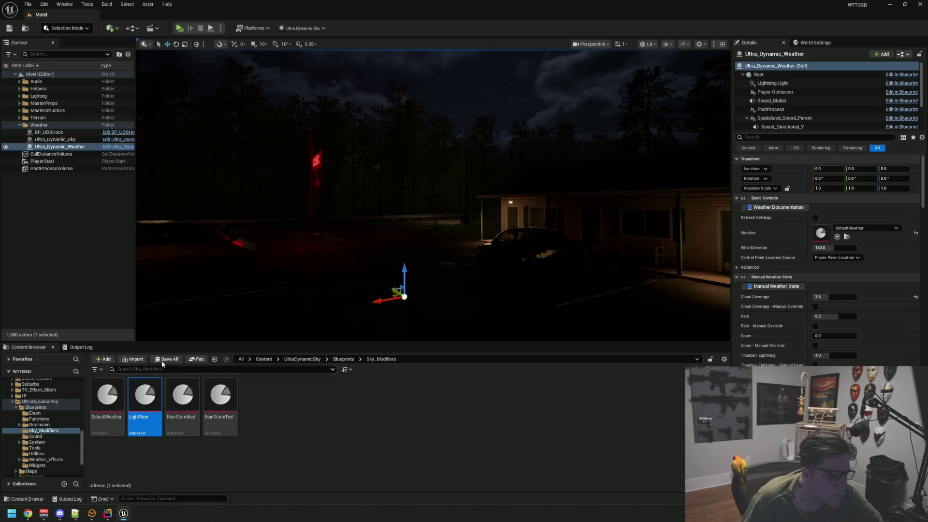
pyautogui.moveTo(183, 397)
pyautogui.mouseDown()
pyautogui.moveTo(202, 401)
pyautogui.moveTo(820, 242)
pyautogui.mouseUp()
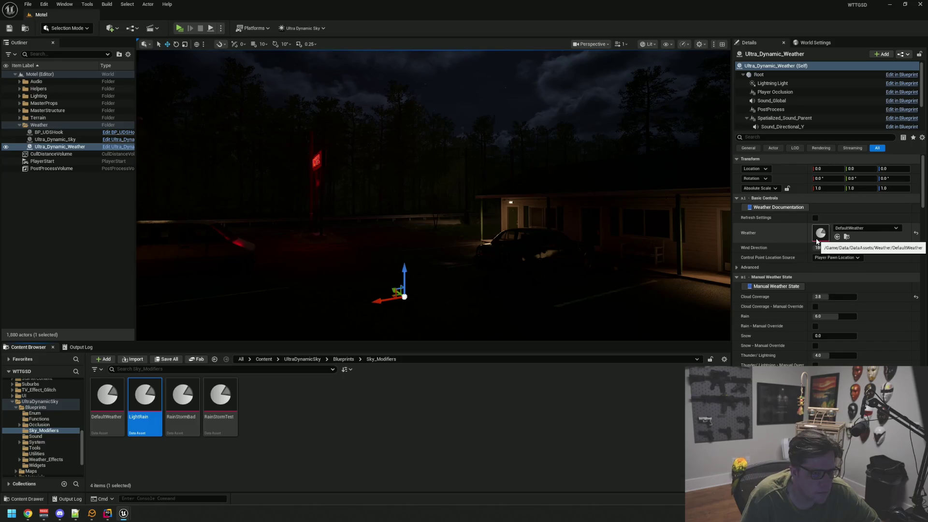
pyautogui.click(845, 236)
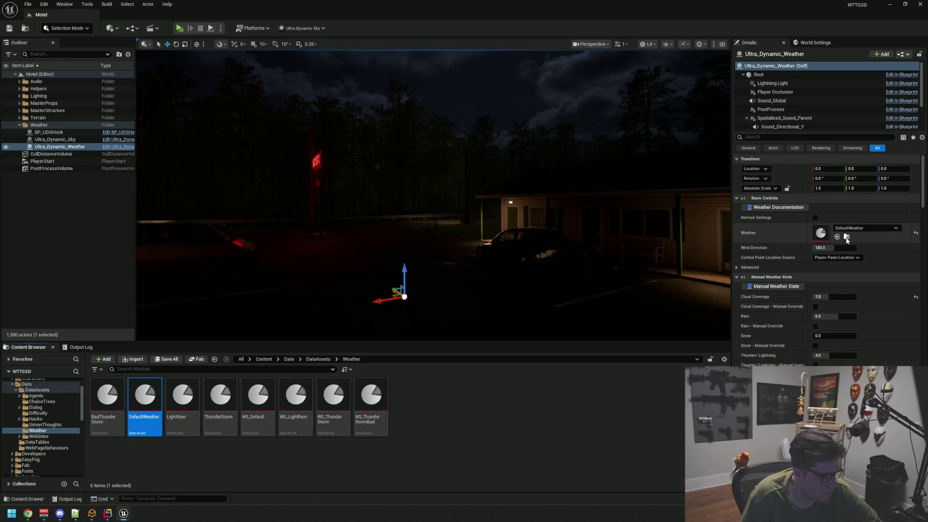
# Step: Drag the LightRain preset into Ultra_Dynamic_Weather's Weather slot and frame the motel buildings
pyautogui.moveTo(182, 401); pyautogui.dragTo(779, 237)
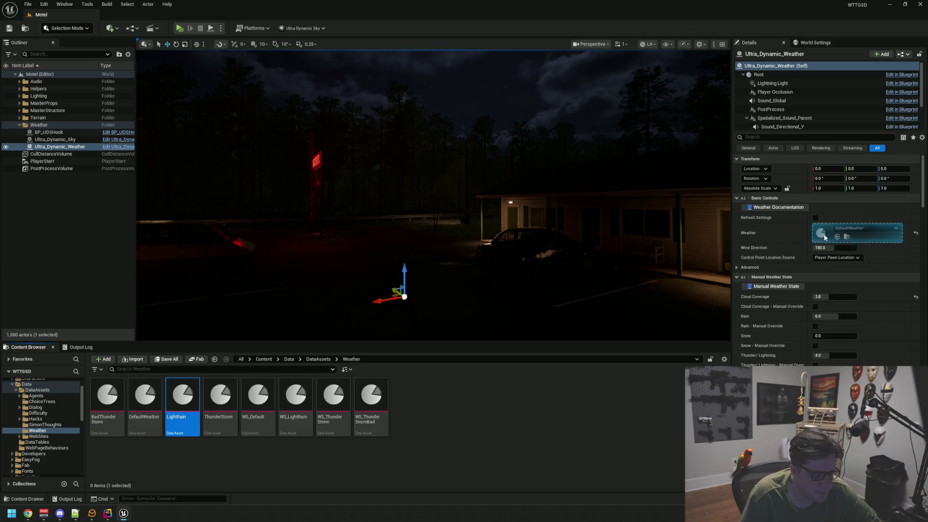
pyautogui.click(100, 244)
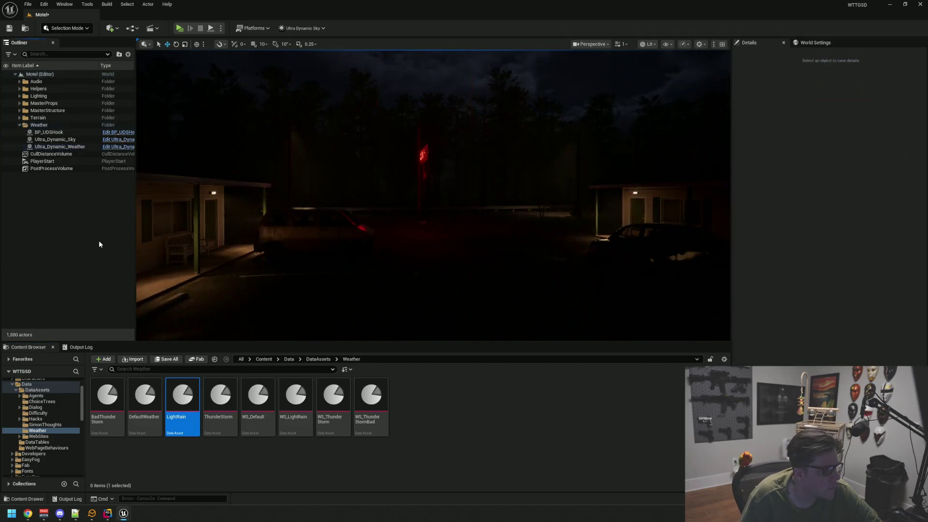
pyautogui.moveTo(401, 227)
pyautogui.mouseDown()
pyautogui.moveTo(386, 222)
pyautogui.moveTo(499, 224)
pyautogui.moveTo(441, 222)
pyautogui.moveTo(491, 215)
pyautogui.moveTo(476, 203)
pyautogui.moveTo(478, 215)
pyautogui.mouseUp()
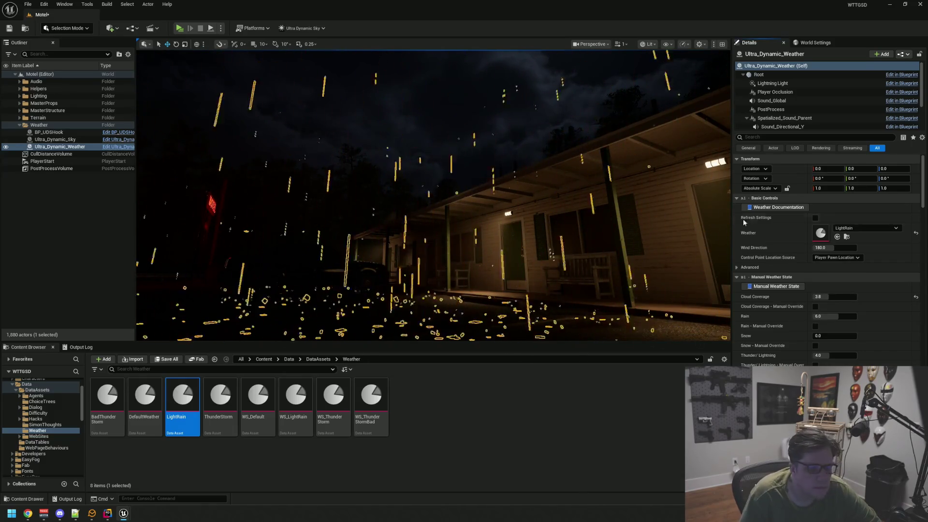
# Step: Tick Refresh Settings on the weather actor, orbit around the motel lot, and open the Ultra Dynamic Sky menu
pyautogui.click(815, 218)
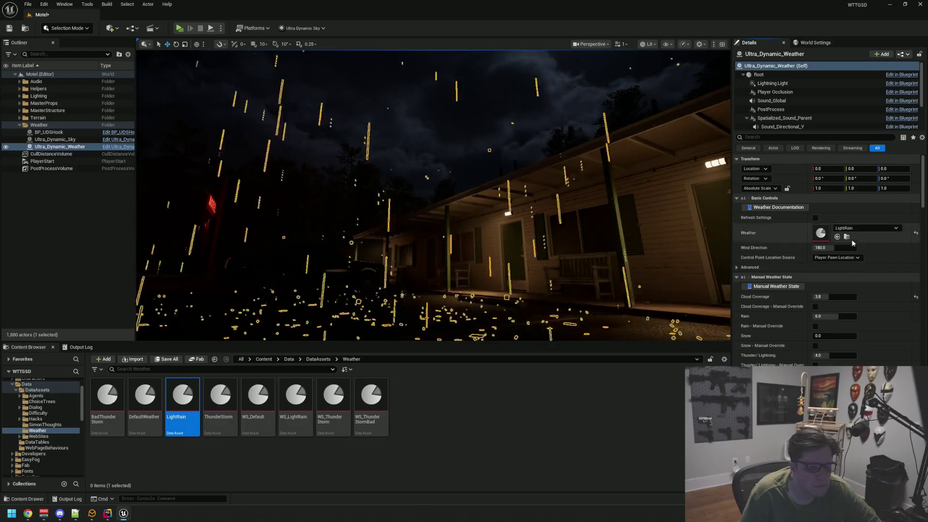
pyautogui.click(65, 234)
pyautogui.moveTo(450, 226)
pyautogui.mouseDown()
pyautogui.moveTo(470, 219)
pyautogui.moveTo(420, 217)
pyautogui.moveTo(527, 232)
pyautogui.moveTo(513, 235)
pyautogui.moveTo(503, 222)
pyautogui.moveTo(549, 209)
pyautogui.moveTo(540, 186)
pyautogui.moveTo(532, 198)
pyautogui.mouseUp()
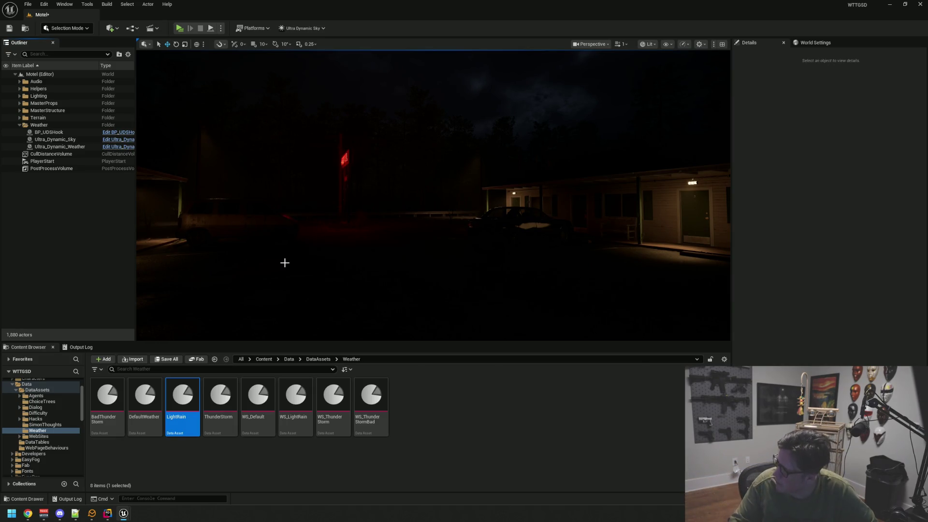
pyautogui.moveTo(462, 214); pyautogui.dragTo(482, 182)
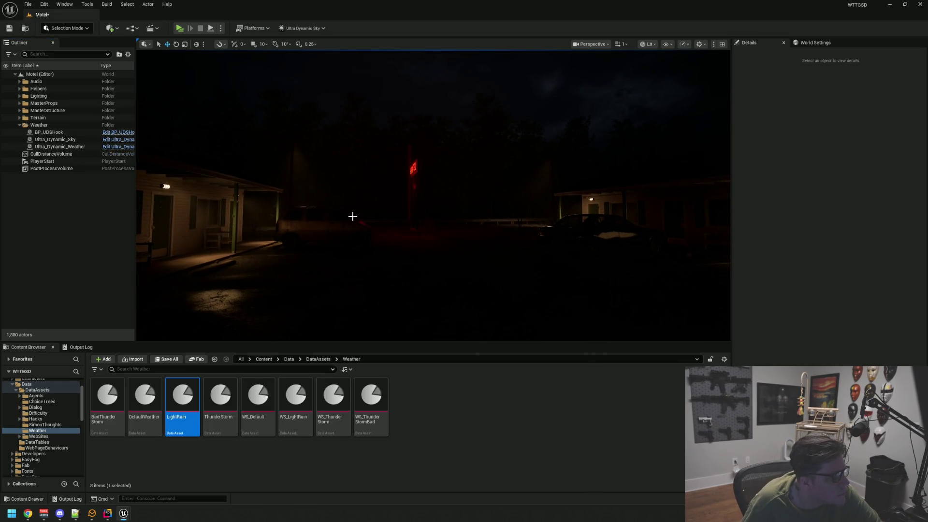
pyautogui.moveTo(333, 217); pyautogui.dragTo(352, 215)
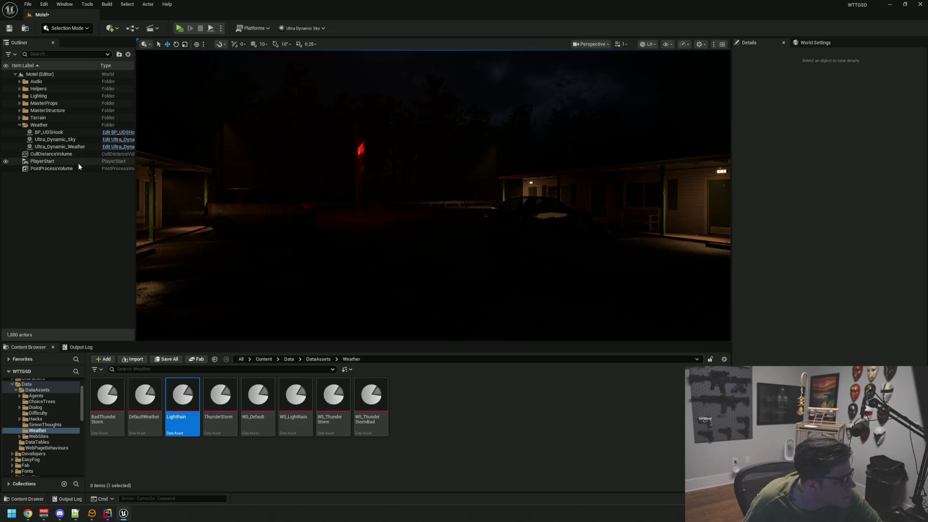
pyautogui.click(295, 30)
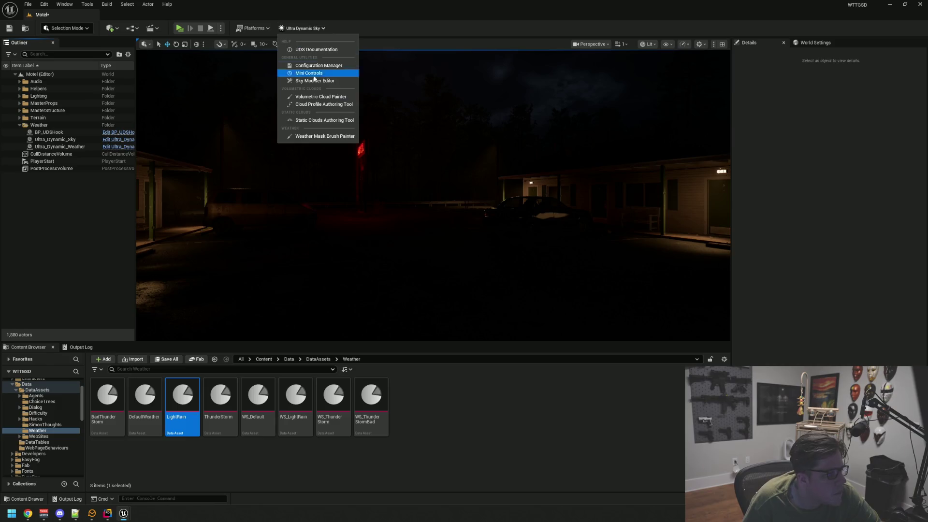
# Step: Load the LightRain modifier in the Sky Modifier Editor and set its Night Brightness to 1.8
pyautogui.click(322, 81)
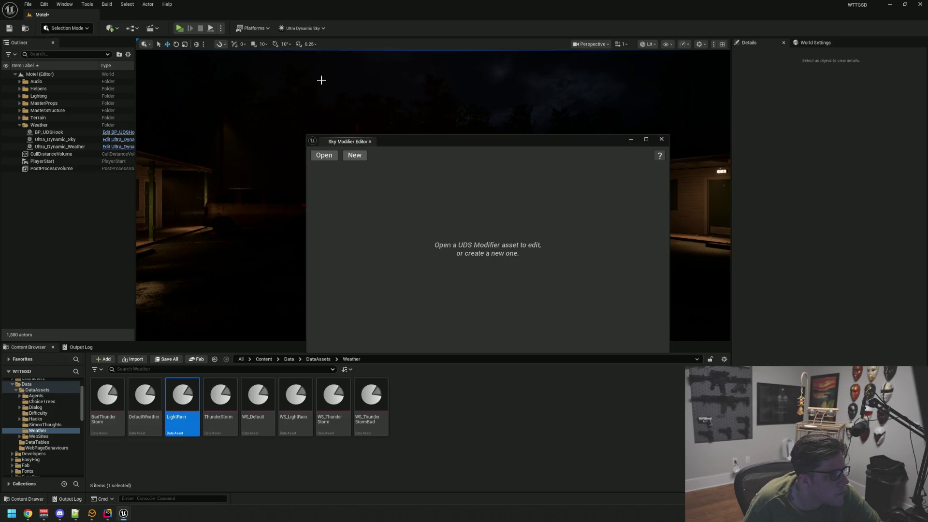
pyautogui.click(338, 160)
pyautogui.click(501, 243)
pyautogui.click(519, 329)
pyautogui.click(511, 268)
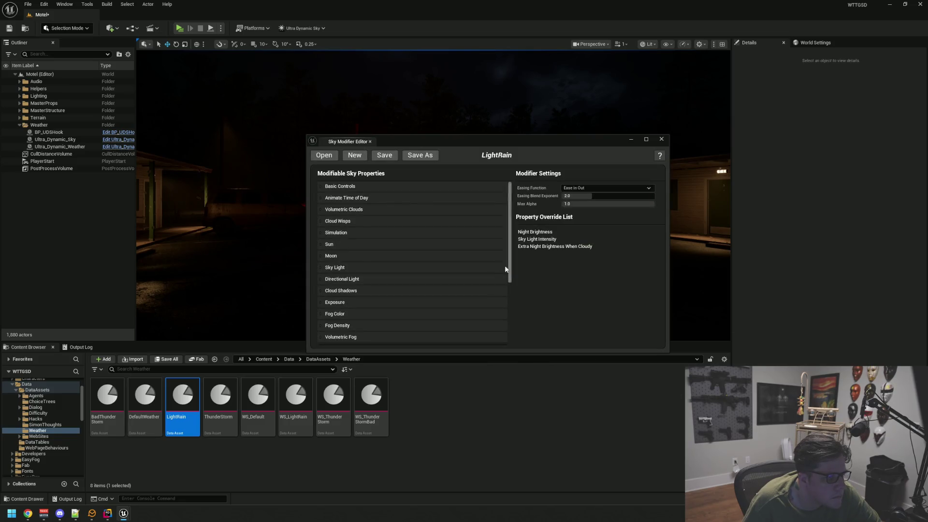
pyautogui.click(373, 188)
pyautogui.moveTo(449, 144)
pyautogui.mouseDown()
pyautogui.moveTo(425, 221)
pyautogui.moveTo(422, 328)
pyautogui.mouseUp()
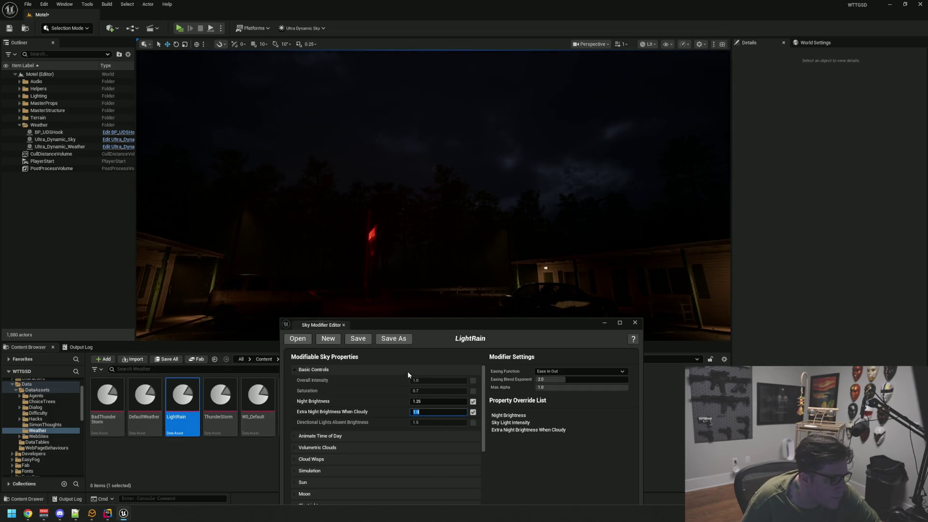
pyautogui.click(441, 401)
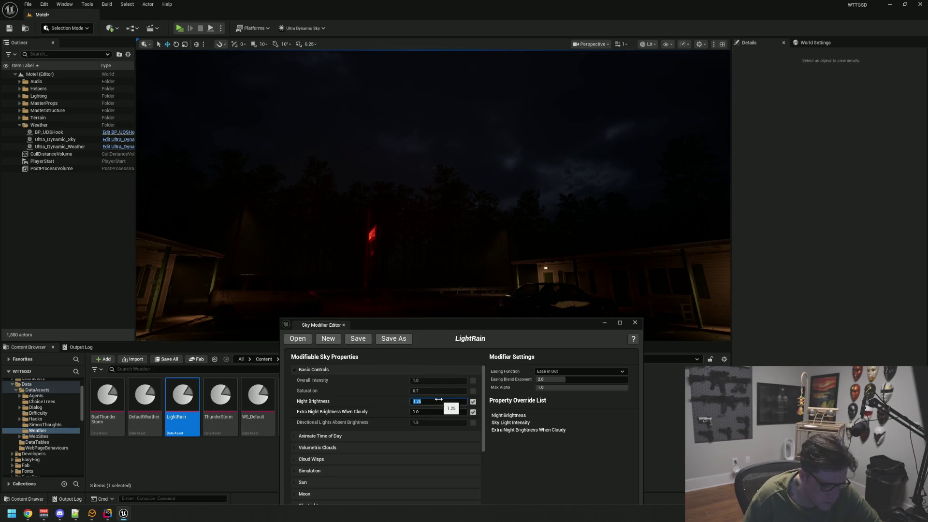
pyautogui.write('1.')
pyautogui.press('Return')
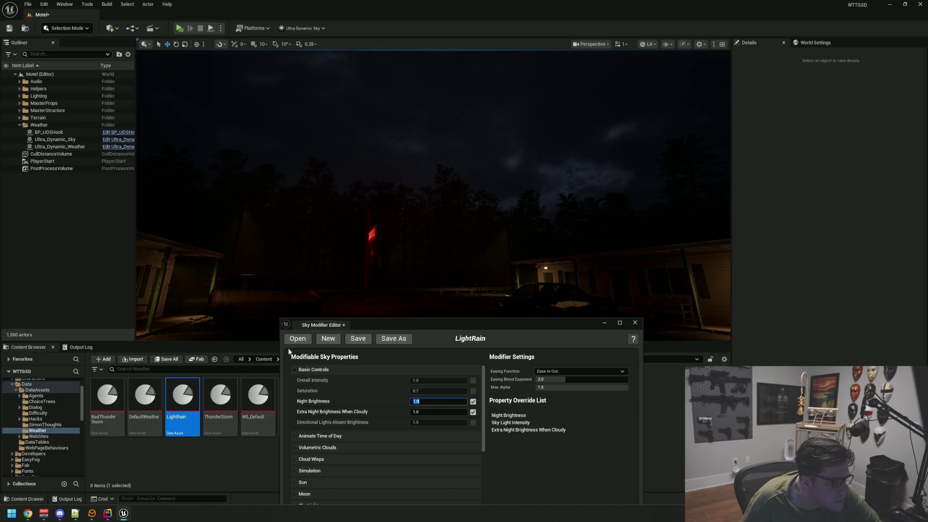
# Step: Enable LightRain's Moon Light Intensity override under Moon and set it to 0.4
pyautogui.scroll(-2, 335, 467)
pyautogui.click(335, 457)
pyautogui.scroll(-2, 394, 459)
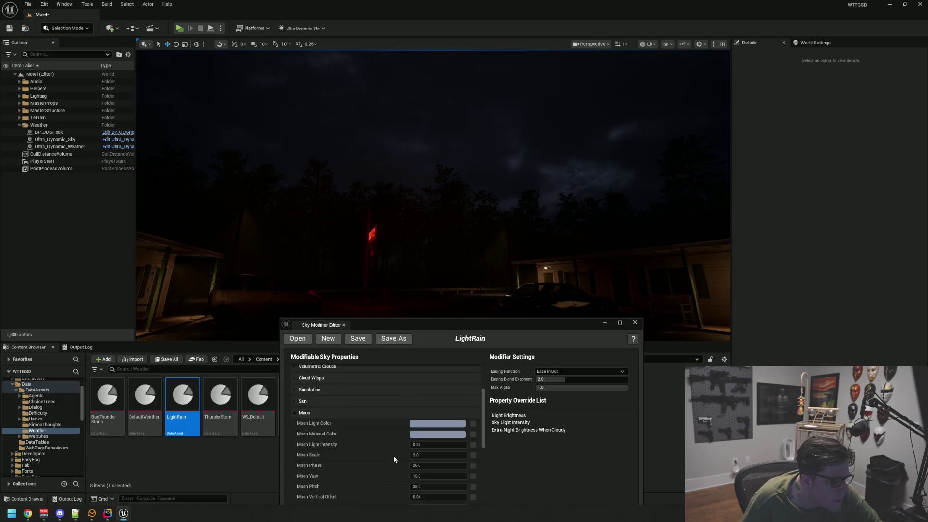
pyautogui.scroll(-2, 393, 458)
pyautogui.click(473, 421)
pyautogui.click(458, 421)
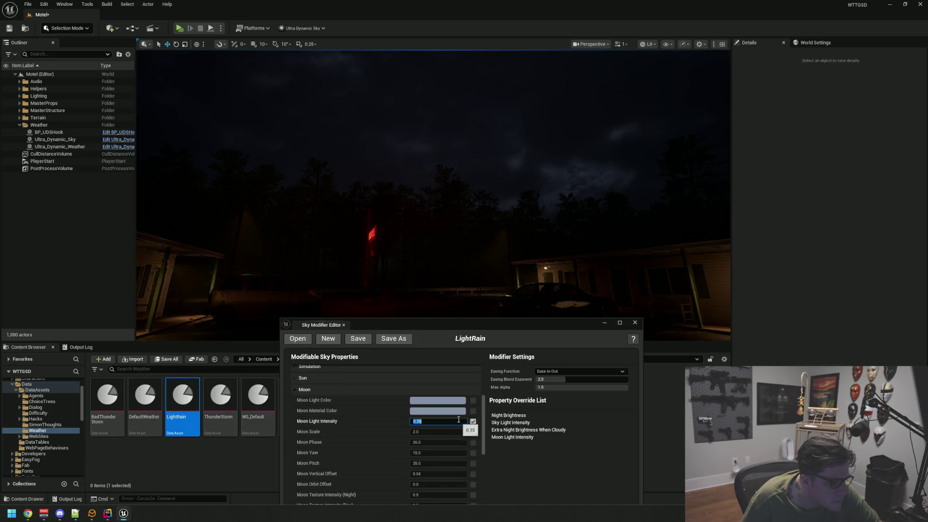
pyautogui.write('0')
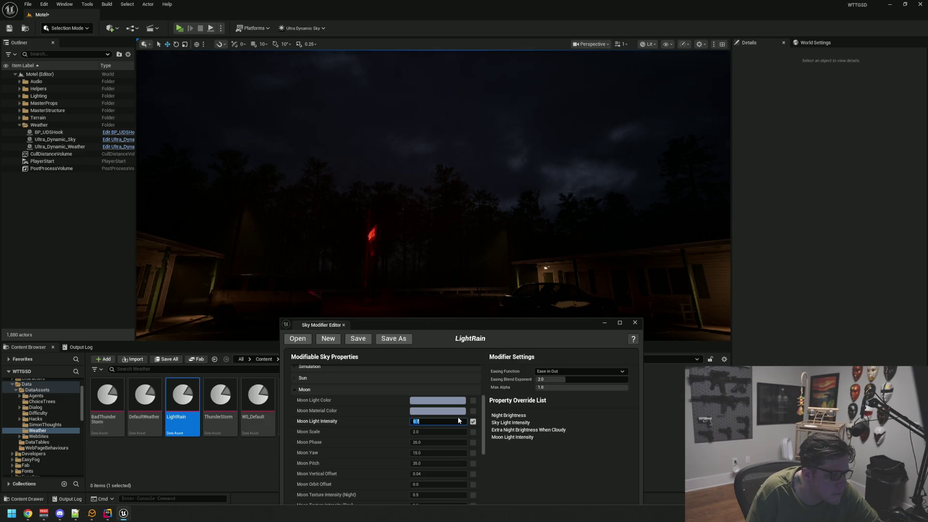
pyautogui.press('BackSpace')
pyautogui.write('5')
pyautogui.click(458, 420)
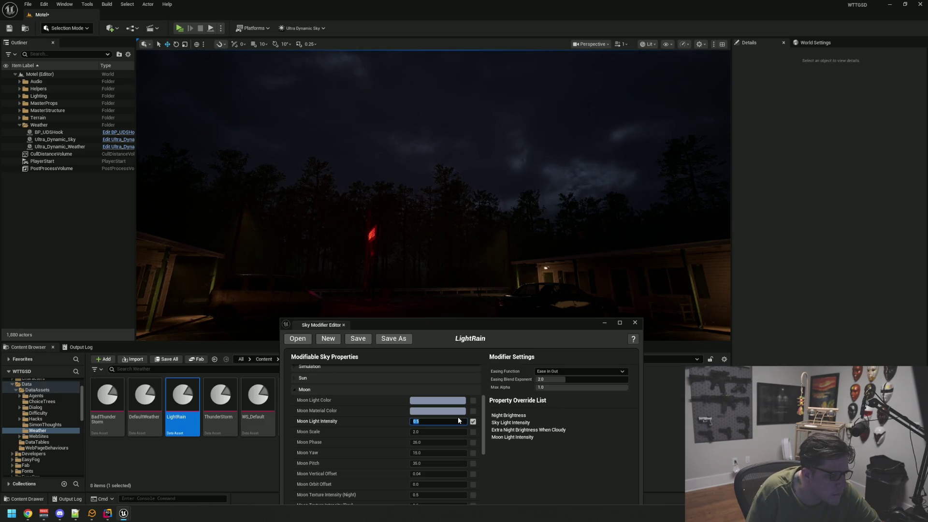
pyautogui.write('0.4')
pyautogui.press('Return')
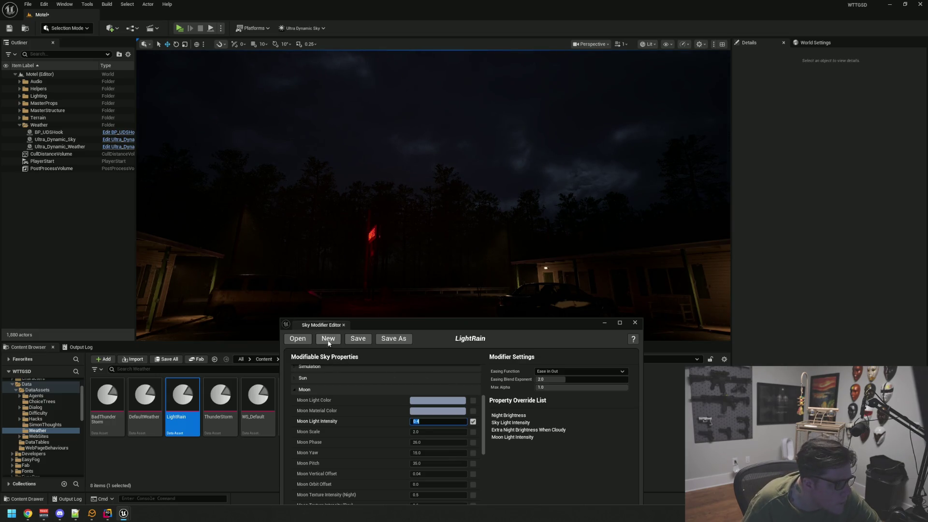
# Step: Move the modifier editor aside, check the motel view, and close the Sky Modifier Editor
pyautogui.moveTo(380, 325); pyautogui.dragTo(374, 399)
pyautogui.moveTo(435, 227)
pyautogui.mouseDown()
pyautogui.moveTo(443, 238)
pyautogui.moveTo(450, 190)
pyautogui.moveTo(486, 201)
pyautogui.moveTo(487, 215)
pyautogui.moveTo(529, 210)
pyautogui.mouseUp()
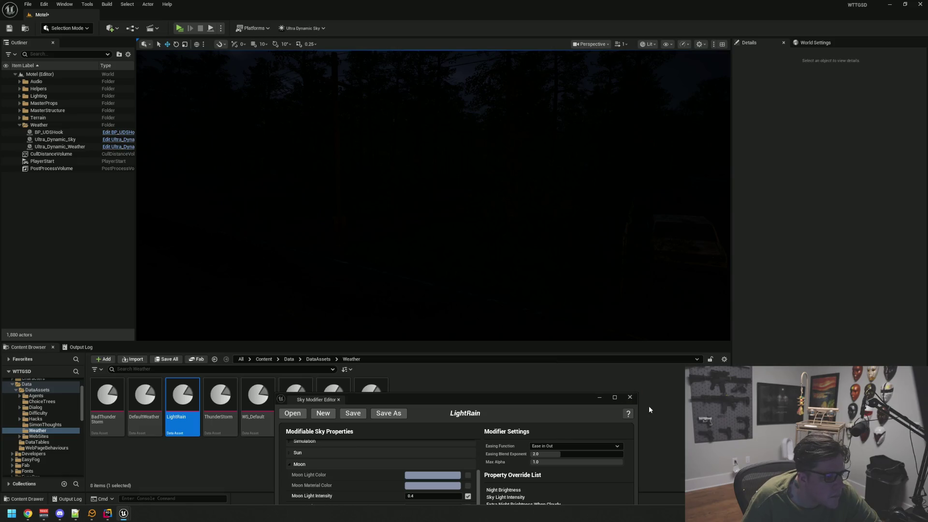
pyautogui.click(629, 397)
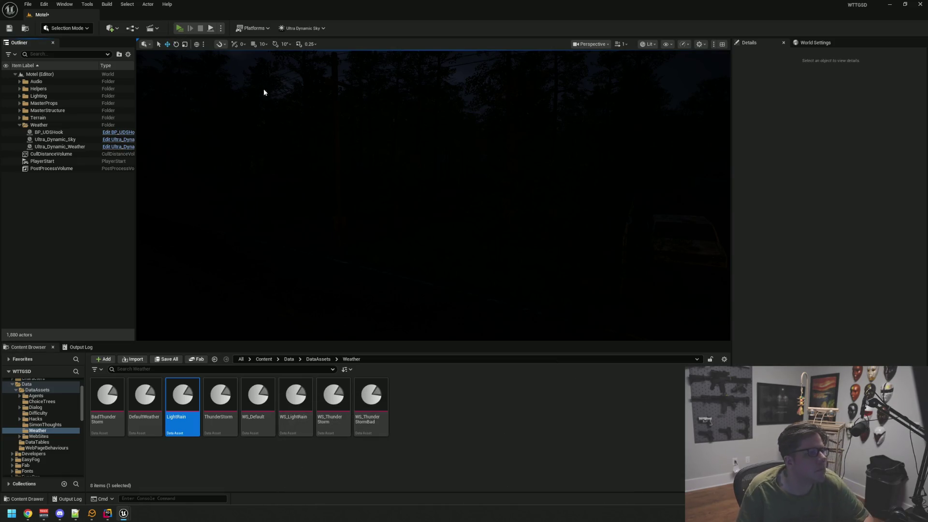
pyautogui.hotkey('alt', 'p')
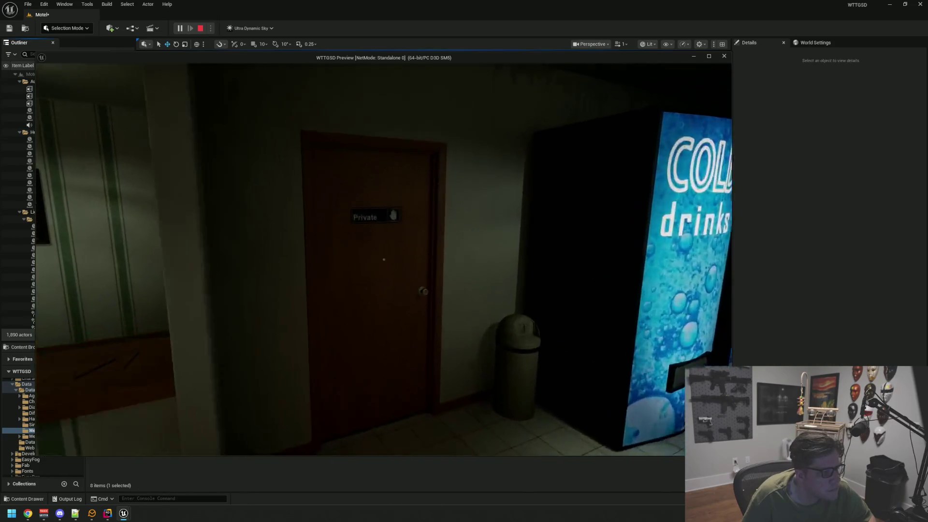
pyautogui.click(384, 259)
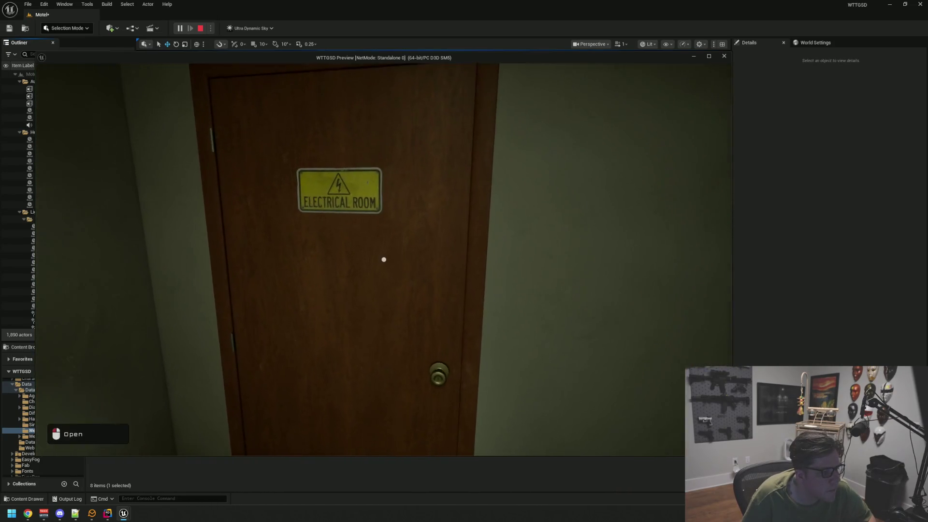
pyautogui.click(383, 259)
pyautogui.click(384, 260)
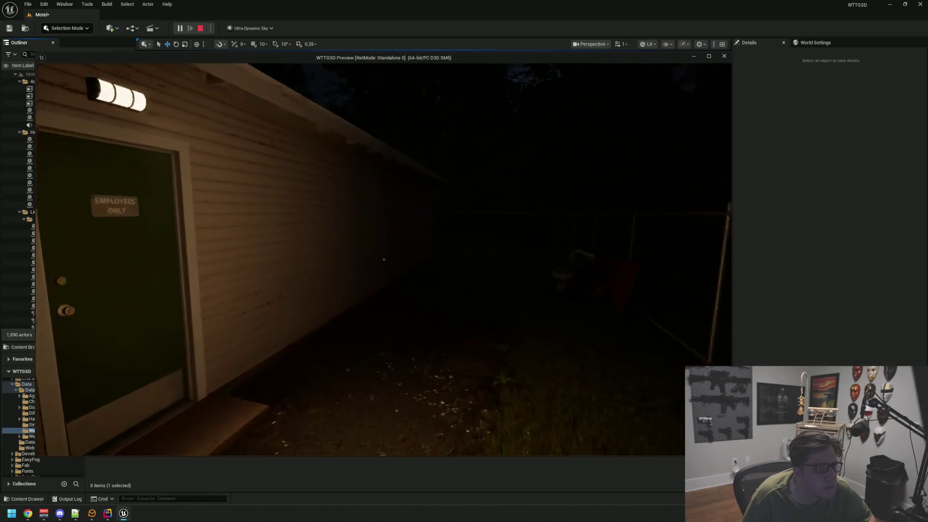
pyautogui.press('Escape')
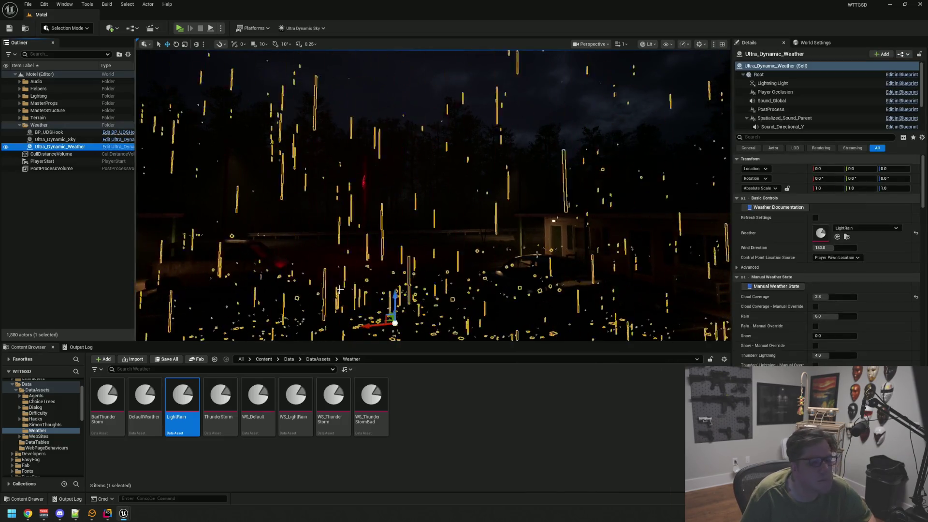
# Step: Apply BadThunderStorm to Ultra_Dynamic_Weather, view it around the motel lot, and save the level
pyautogui.click(463, 462)
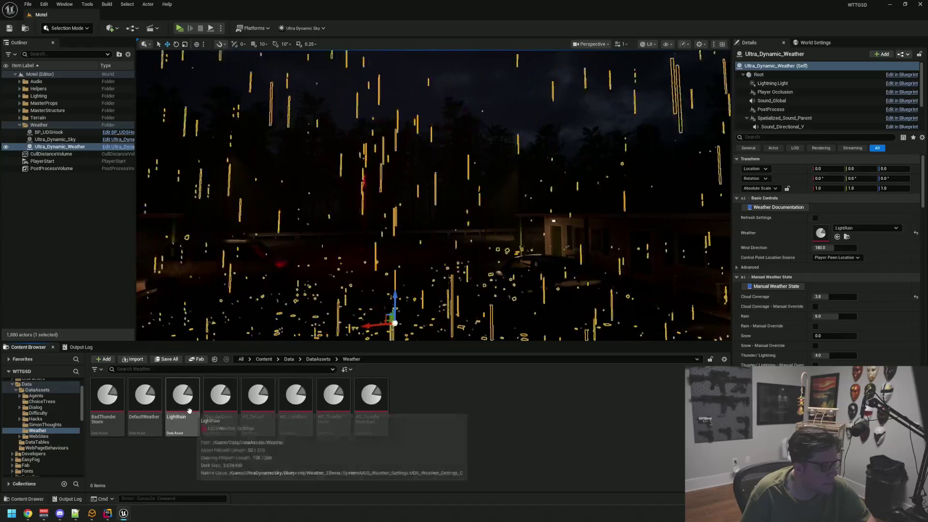
pyautogui.click(115, 404)
pyautogui.moveTo(816, 228); pyautogui.dragTo(817, 230)
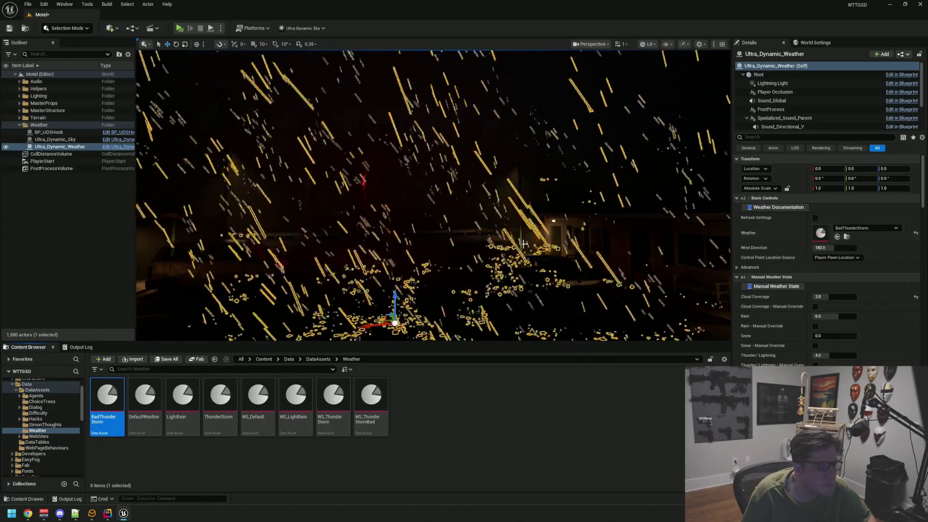
pyautogui.press('Escape')
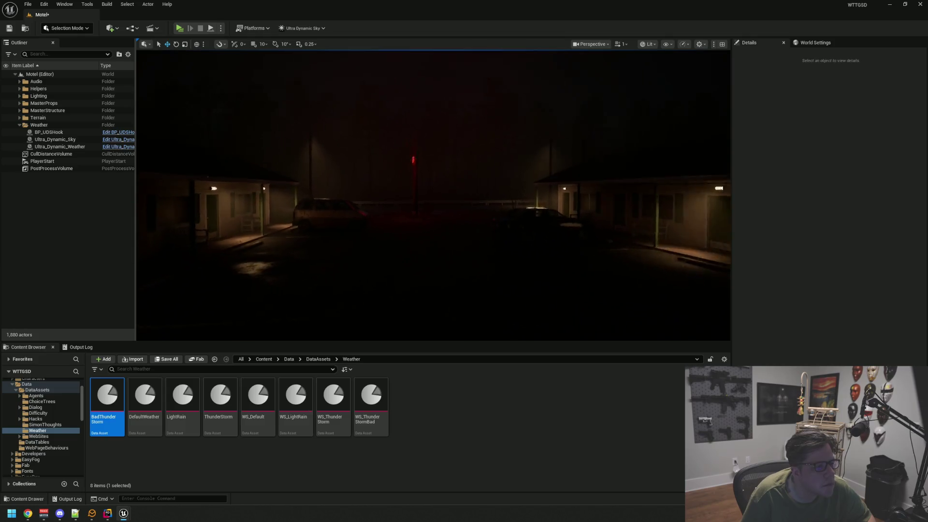
pyautogui.press('w')
pyautogui.moveTo(541, 332)
pyautogui.mouseDown()
pyautogui.moveTo(483, 326)
pyautogui.moveTo(358, 338)
pyautogui.moveTo(333, 359)
pyautogui.mouseUp()
pyautogui.moveTo(338, 289)
pyautogui.mouseDown()
pyautogui.moveTo(319, 304)
pyautogui.moveTo(305, 280)
pyautogui.mouseUp()
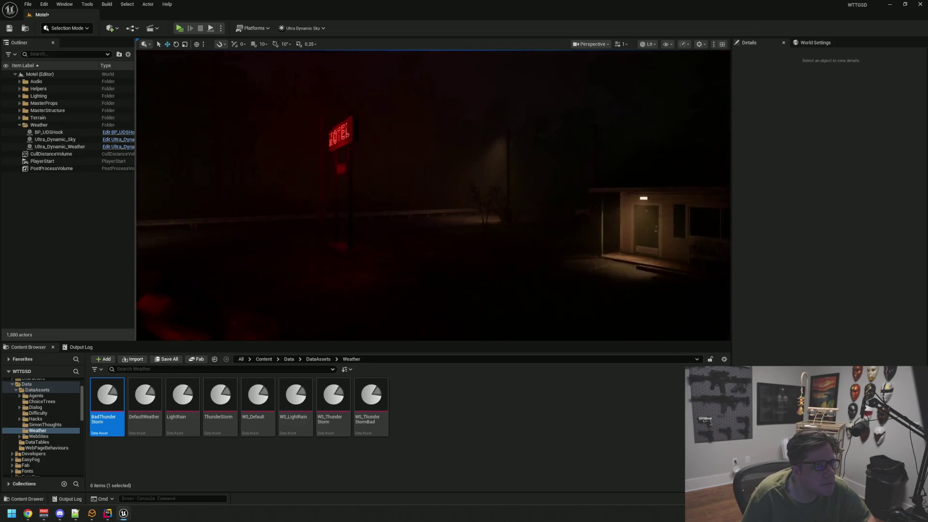
pyautogui.moveTo(238, 140); pyautogui.dragTo(237, 139)
pyautogui.hotkey('ctrl', 's')
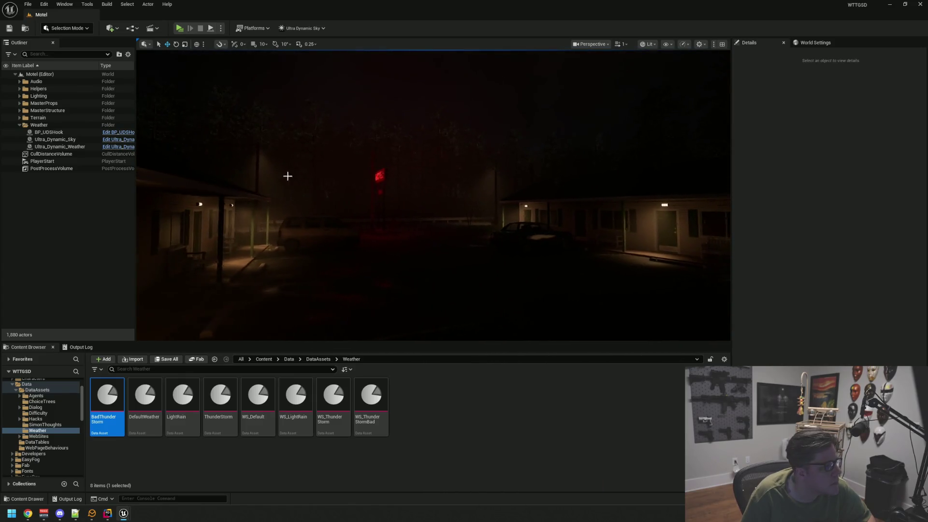
# Step: Swap the Ultra_Dynamic_Weather preset to LightRain and look down at the parking lot
pyautogui.click(62, 148)
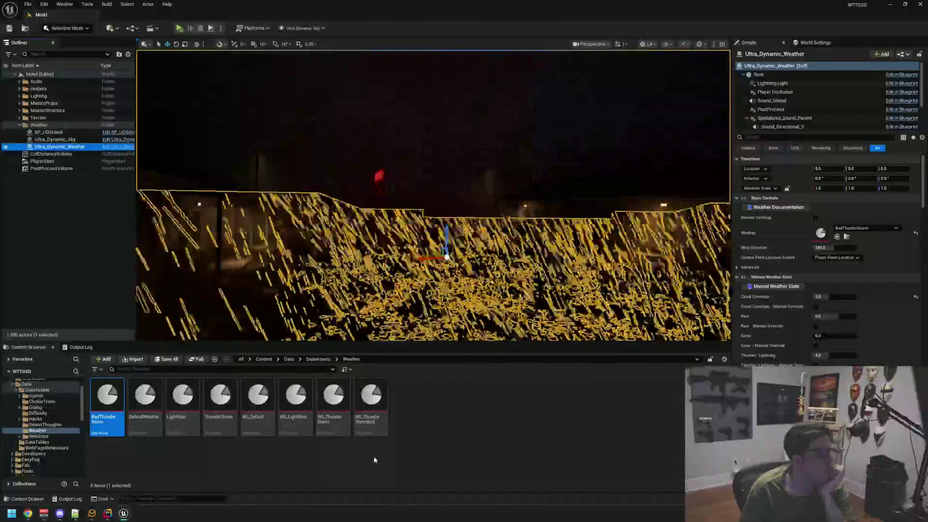
pyautogui.moveTo(183, 399); pyautogui.dragTo(783, 279)
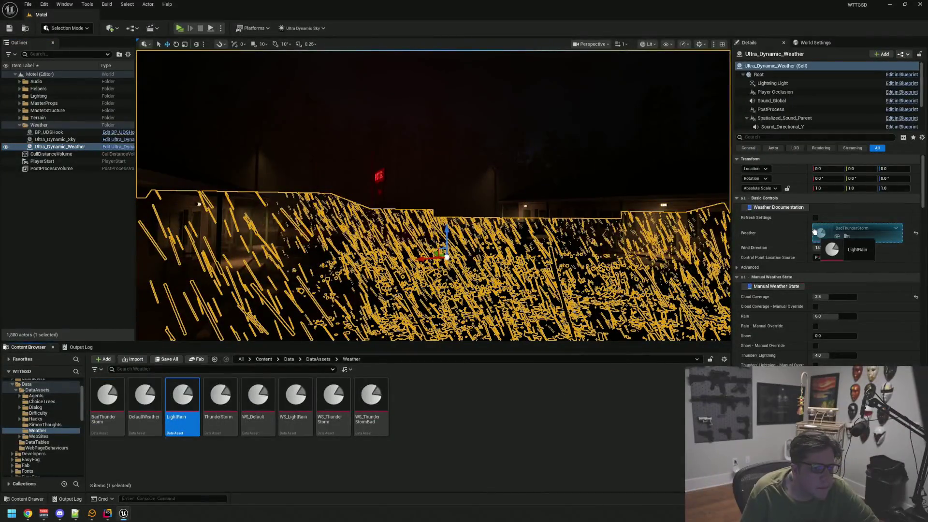
pyautogui.moveTo(814, 231); pyautogui.dragTo(816, 232)
pyautogui.click(99, 229)
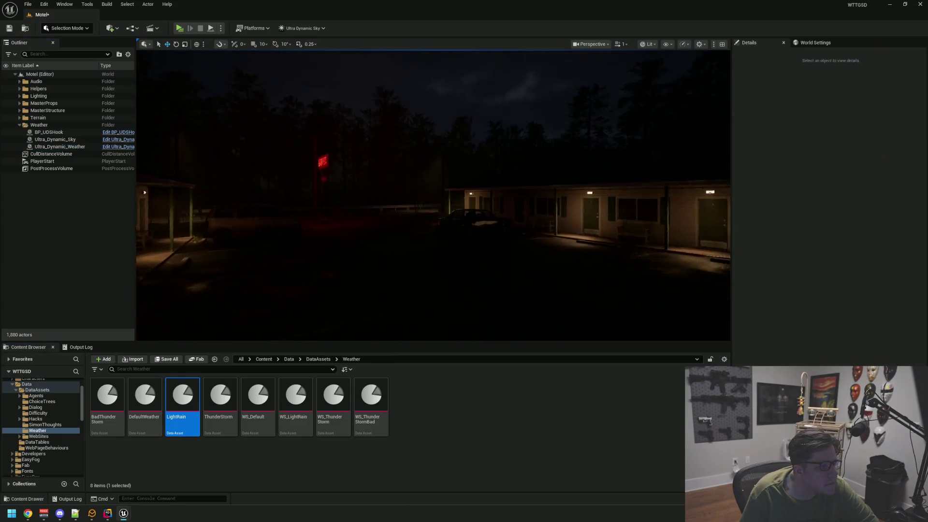
pyautogui.moveTo(430, 249)
pyautogui.mouseDown()
pyautogui.moveTo(430, 280)
pyautogui.moveTo(429, 249)
pyautogui.mouseUp()
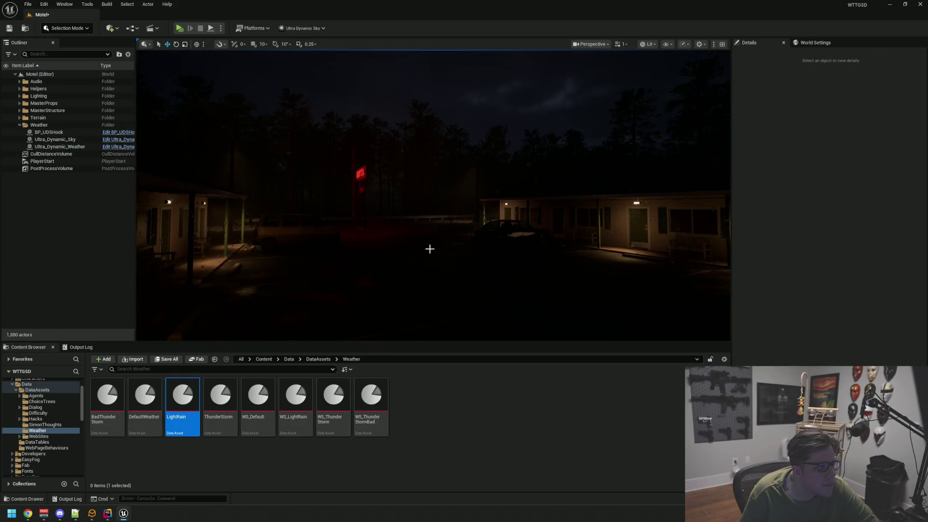
# Step: Swap the Ultra_Dynamic_Weather preset to ThunderStorm and check the result in the viewport
pyautogui.click(79, 146)
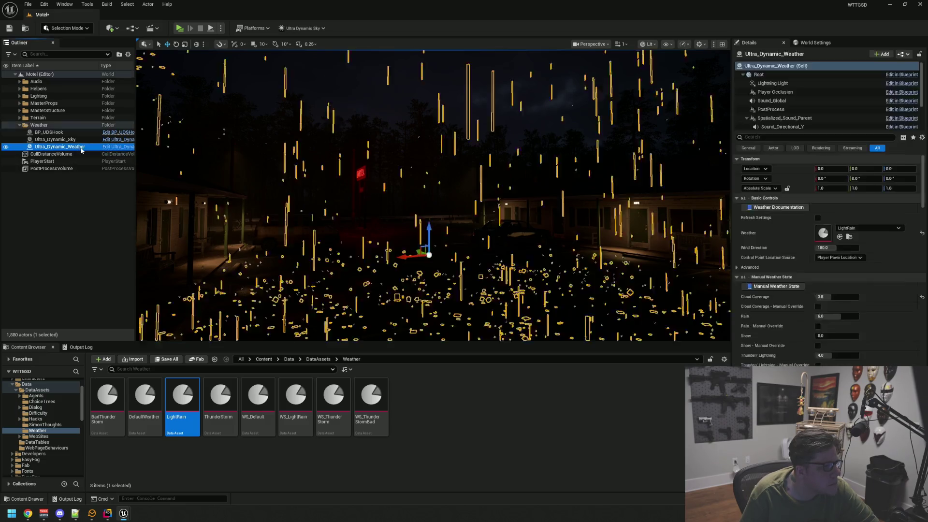
pyautogui.moveTo(220, 396); pyautogui.dragTo(809, 304)
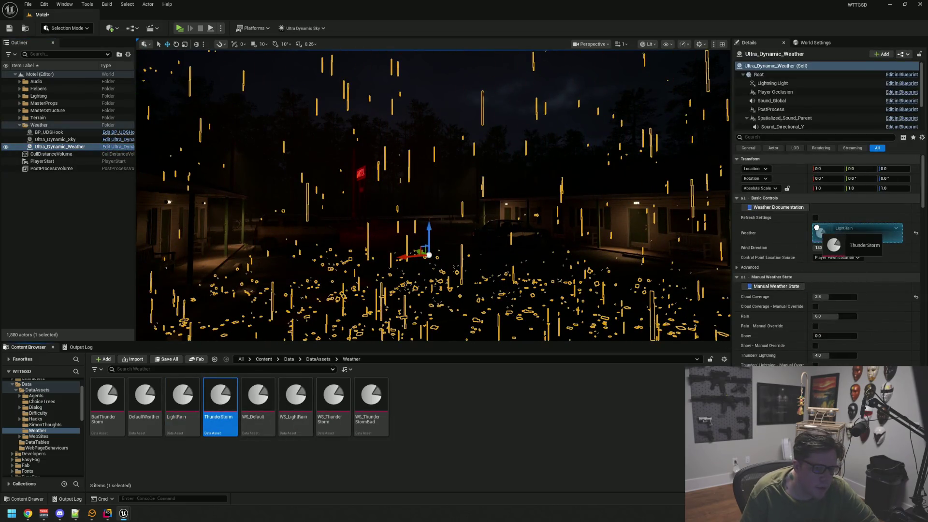
pyautogui.moveTo(816, 227); pyautogui.dragTo(816, 229)
pyautogui.click(89, 216)
pyautogui.moveTo(395, 207)
pyautogui.mouseDown()
pyautogui.moveTo(408, 206)
pyautogui.moveTo(348, 189)
pyautogui.moveTo(310, 192)
pyautogui.moveTo(451, 198)
pyautogui.moveTo(425, 184)
pyautogui.moveTo(464, 186)
pyautogui.mouseUp()
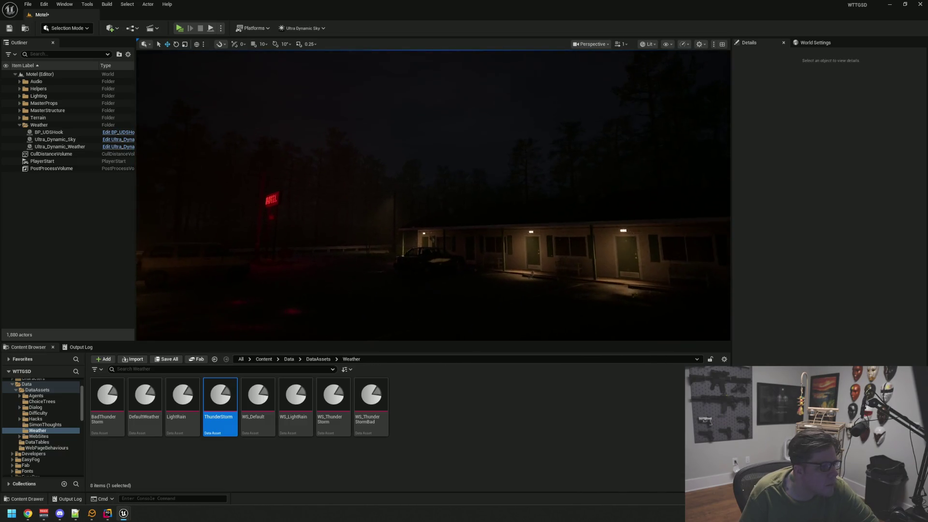
# Step: Set Ultra_Dynamic_Weather back to DefaultWeather, check the sky and motel, and save
pyautogui.click(78, 147)
pyautogui.moveTo(144, 398)
pyautogui.mouseDown()
pyautogui.moveTo(213, 408)
pyautogui.moveTo(820, 234)
pyautogui.mouseUp()
pyautogui.press('Escape')
pyautogui.moveTo(196, 245)
pyautogui.mouseDown()
pyautogui.moveTo(394, 234)
pyautogui.moveTo(339, 237)
pyautogui.mouseUp()
pyautogui.moveTo(406, 227)
pyautogui.mouseDown()
pyautogui.moveTo(401, 184)
pyautogui.moveTo(357, 227)
pyautogui.moveTo(408, 207)
pyautogui.moveTo(428, 226)
pyautogui.moveTo(161, 234)
pyautogui.mouseUp()
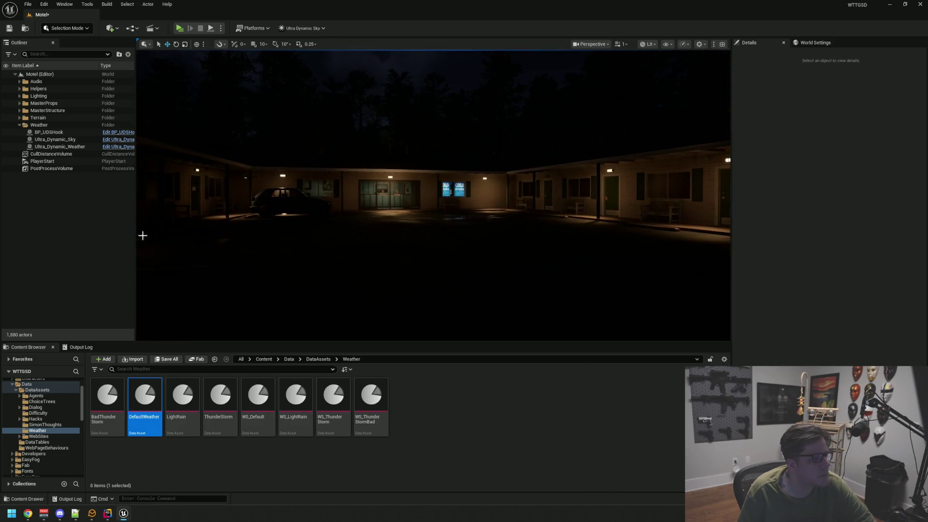
pyautogui.hotkey('ctrl', 's')
# Step: Review the DefaultWeather look across the car, Motel sign, room row and sky
pyautogui.moveTo(408, 228); pyautogui.dragTo(338, 226)
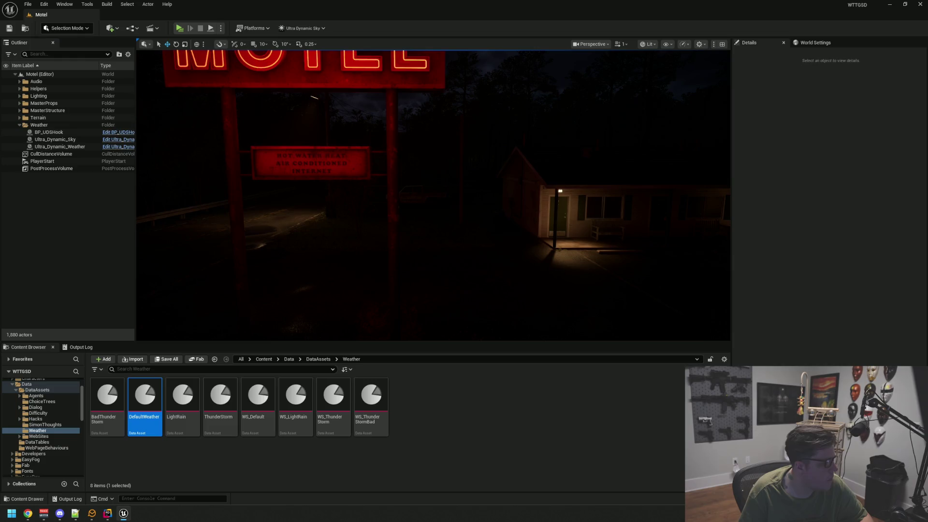
pyautogui.click(124, 513)
pyautogui.click(123, 513)
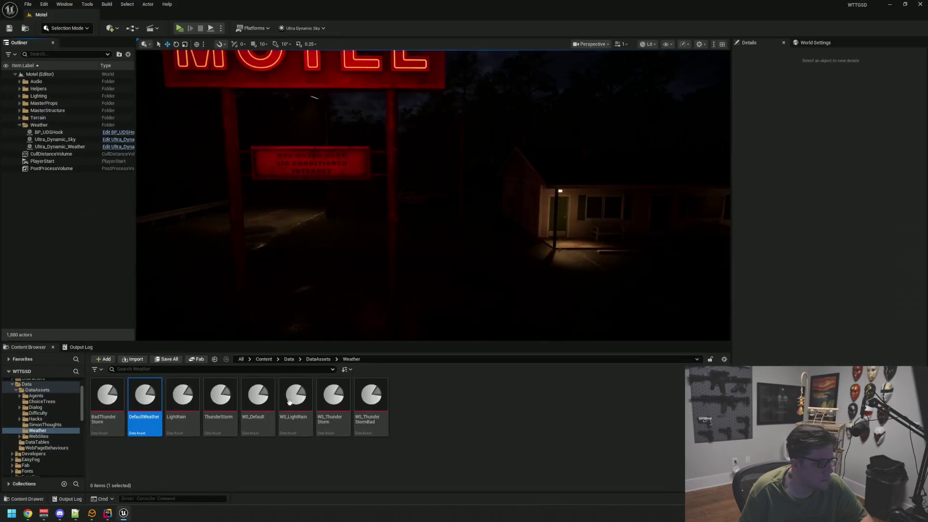
pyautogui.moveTo(338, 226); pyautogui.dragTo(338, 226)
pyautogui.moveTo(157, 248); pyautogui.dragTo(157, 248)
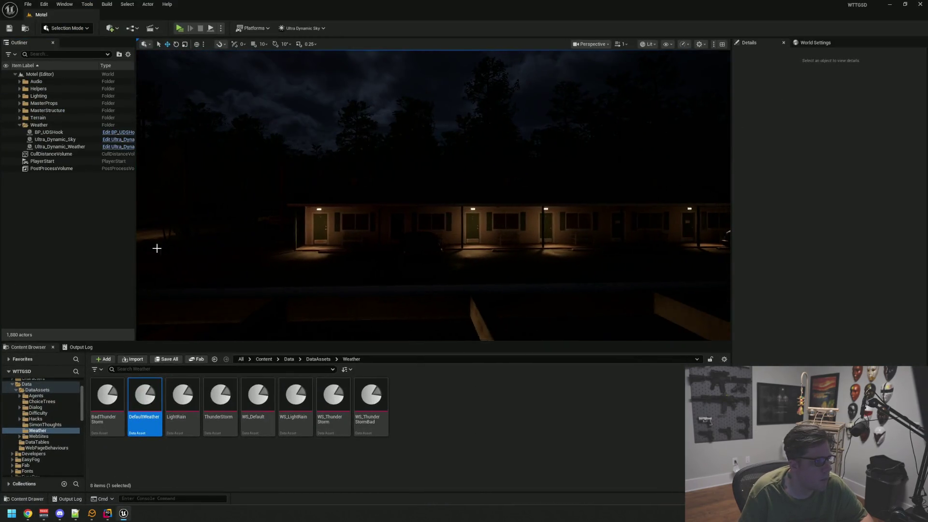
pyautogui.click(67, 147)
pyautogui.moveTo(704, 208); pyautogui.dragTo(703, 209)
pyautogui.click(181, 172)
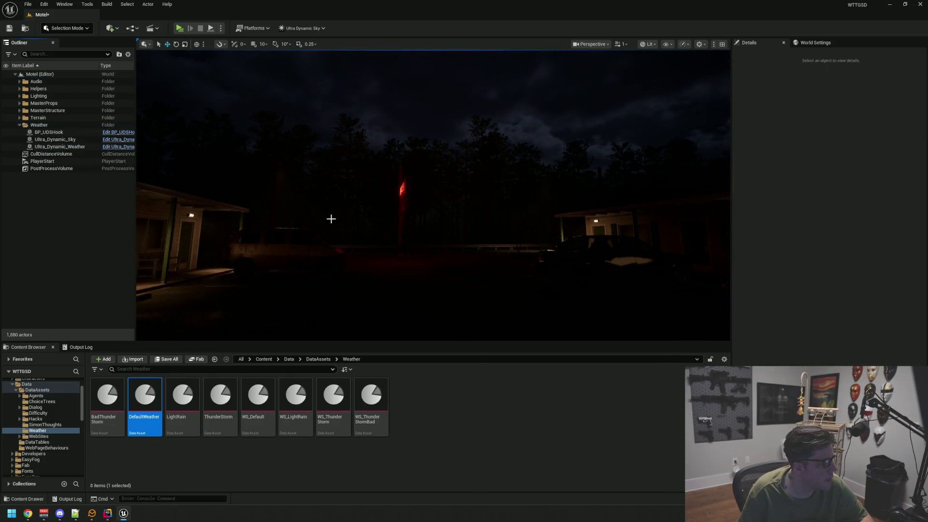
# Step: Save the level again and duplicate the DefaultWeather asset in the Weather folder
pyautogui.hotkey('ctrl', 's')
pyautogui.click(500, 436)
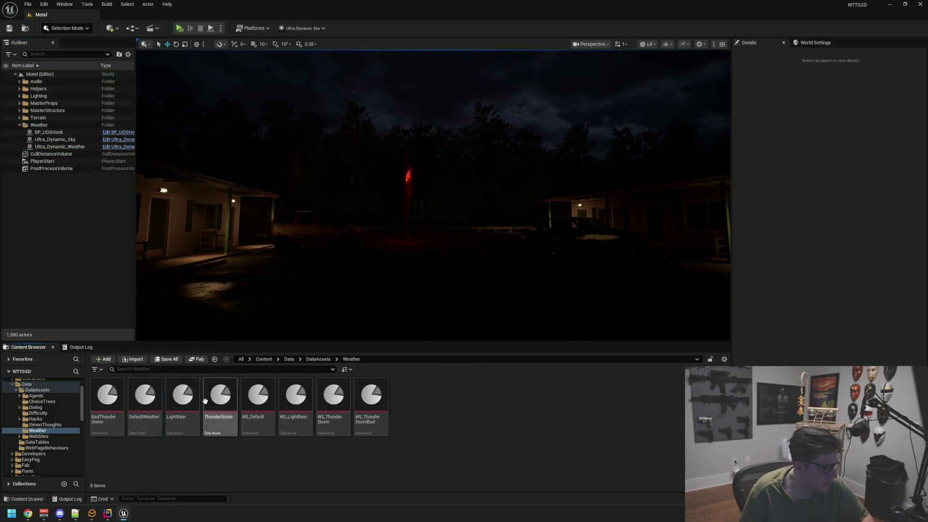
pyautogui.hotkey('ctrl', 'd')
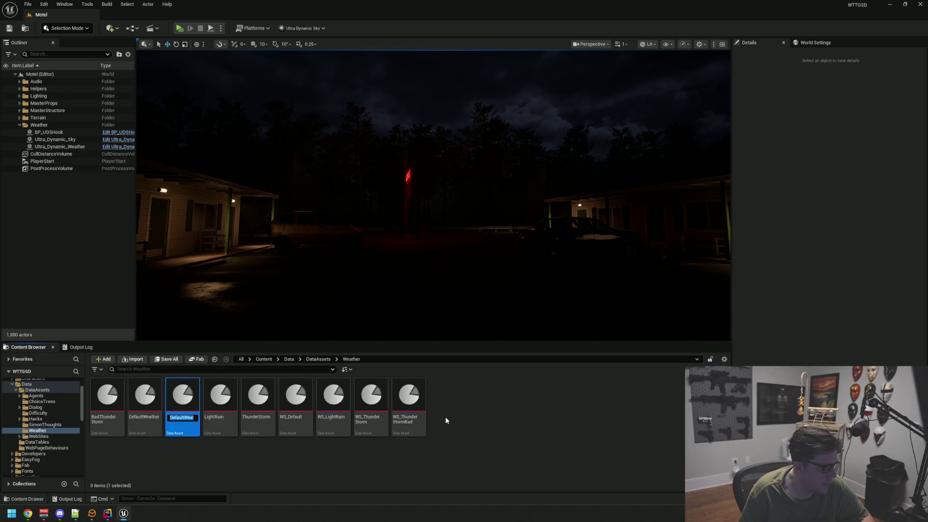